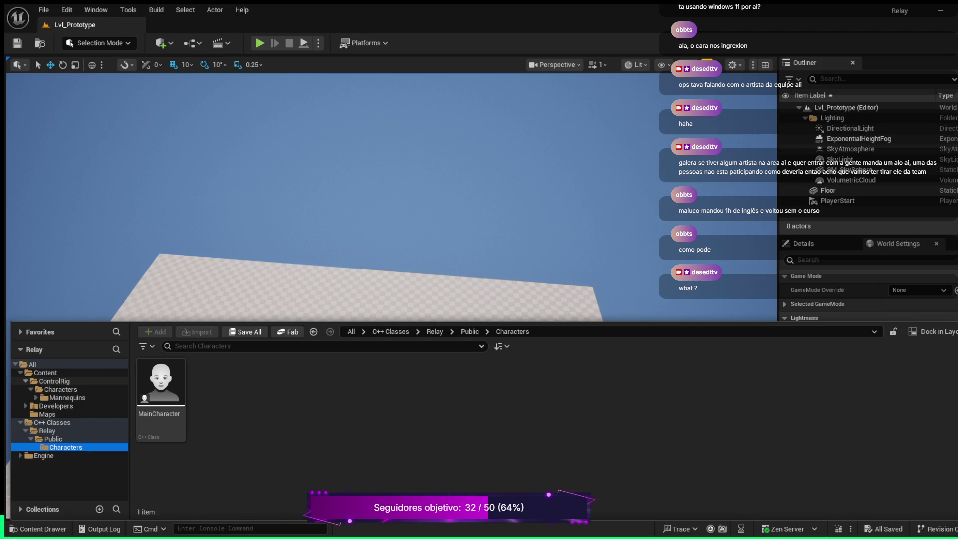
Step: Add a new folder named Blueprints inside Content and open the empty folder
click(26, 381)
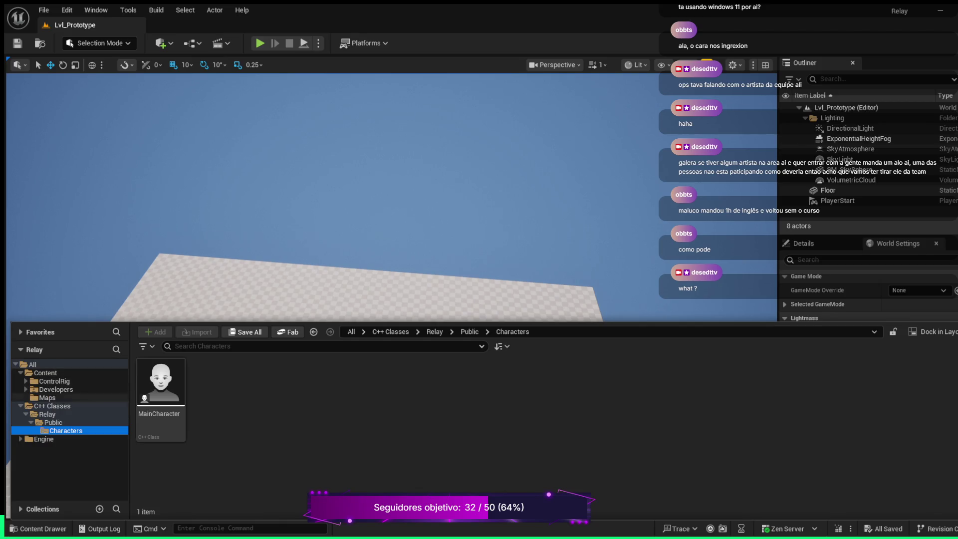
click(45, 373)
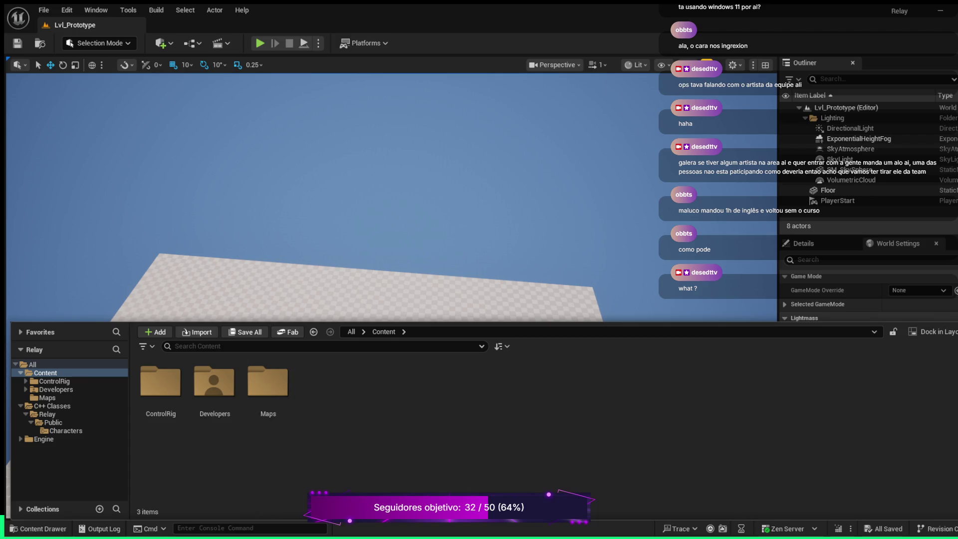
key(ctrl+shift+n)
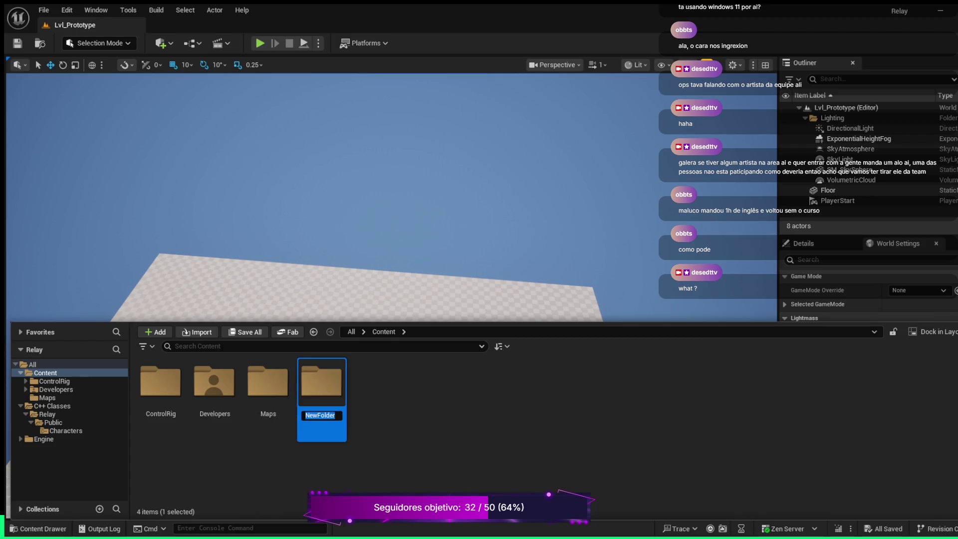
text(Blueprints)
key(Return)
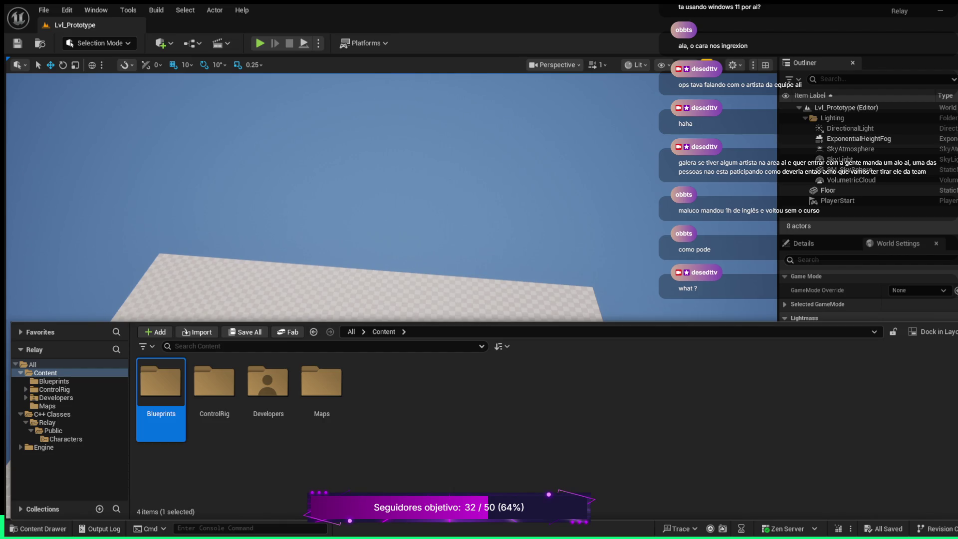
click(53, 380)
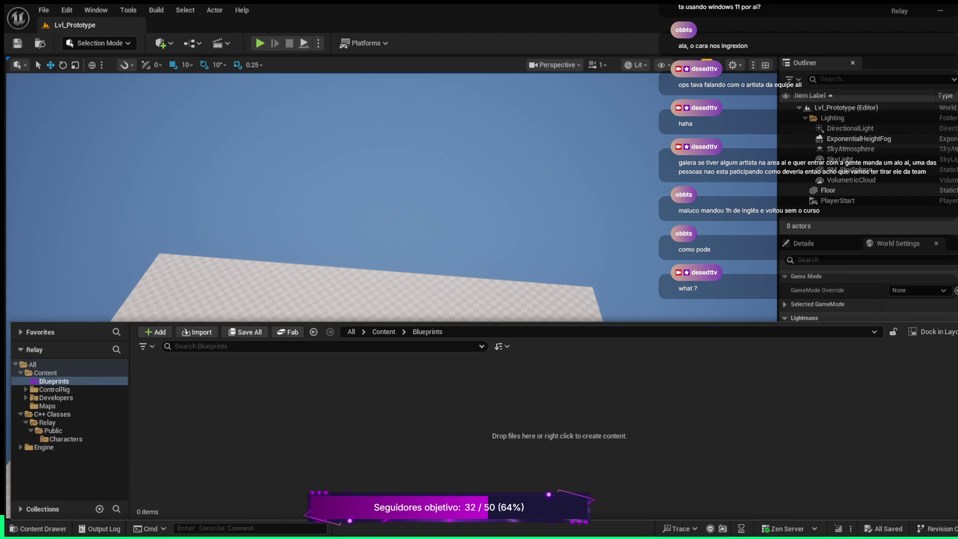
Step: Create a Blueprint class BP_MainCharacter from the MainCharacter C++ class, saved in Content/Blueprints
key(ctrl+space)
key(ctrl+space)
click(65, 438)
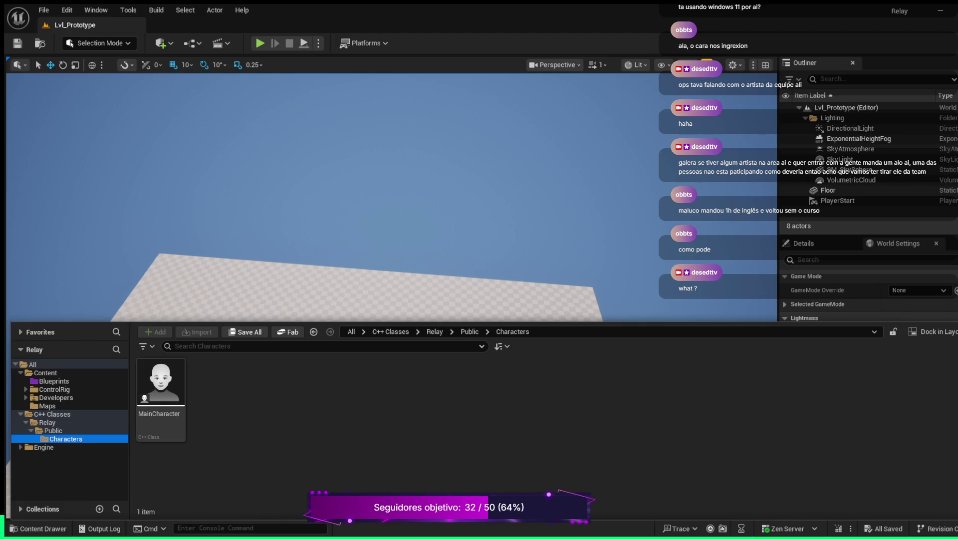
click(161, 382)
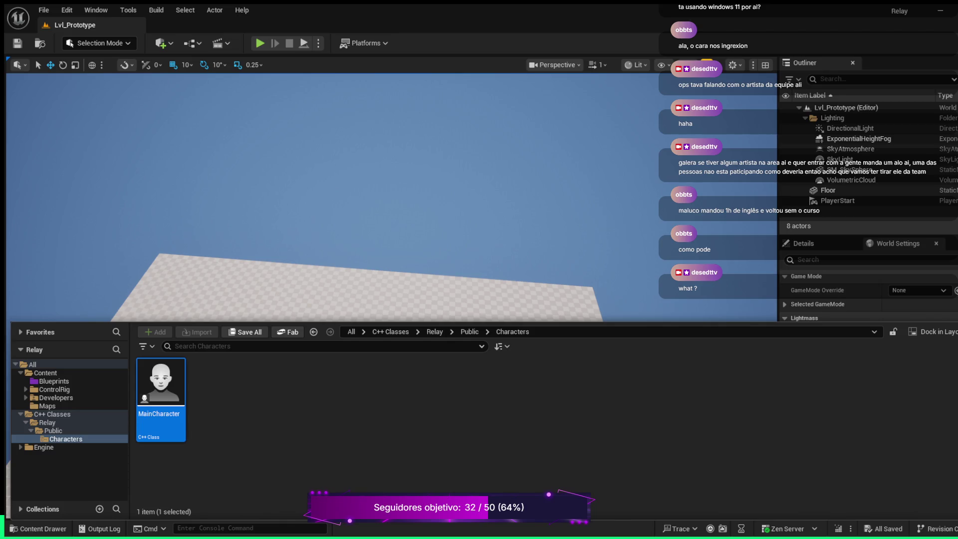
key(ctrl+space)
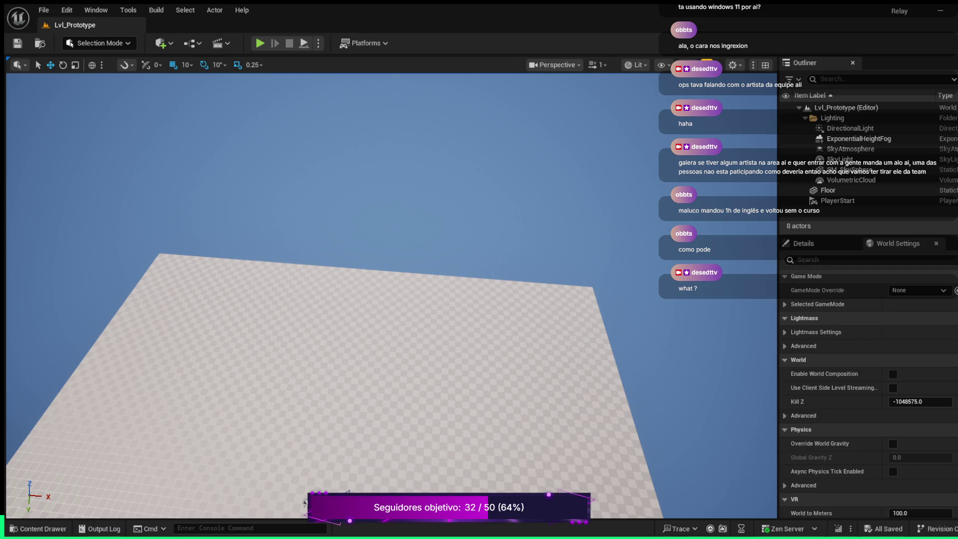
Step: Browse to the Blueprints folder and open BP_MainCharacter for editing
key(ctrl+space)
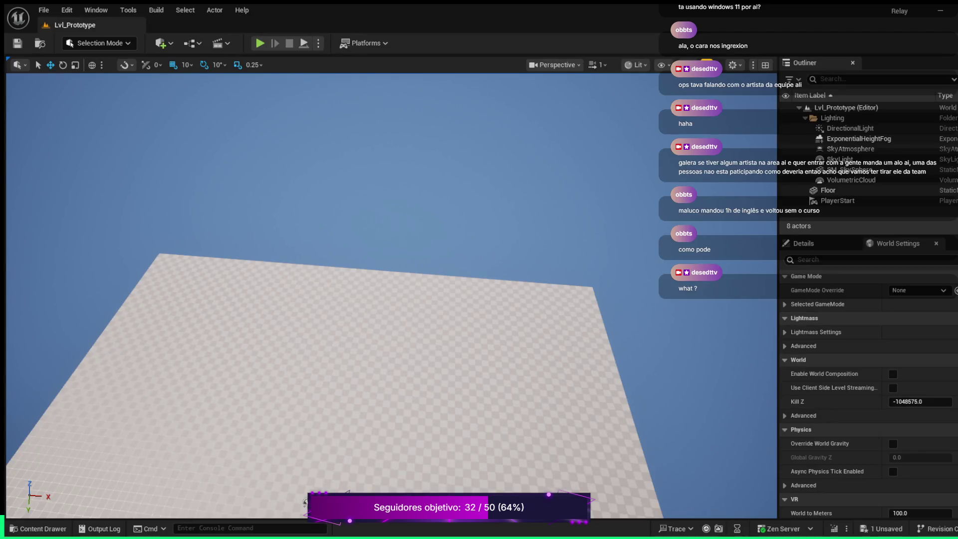
click(37, 528)
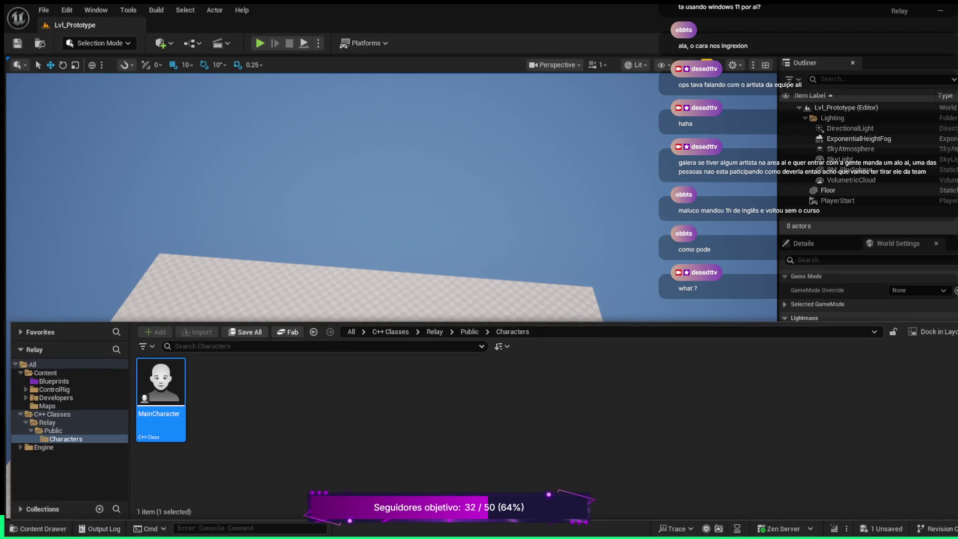
click(54, 381)
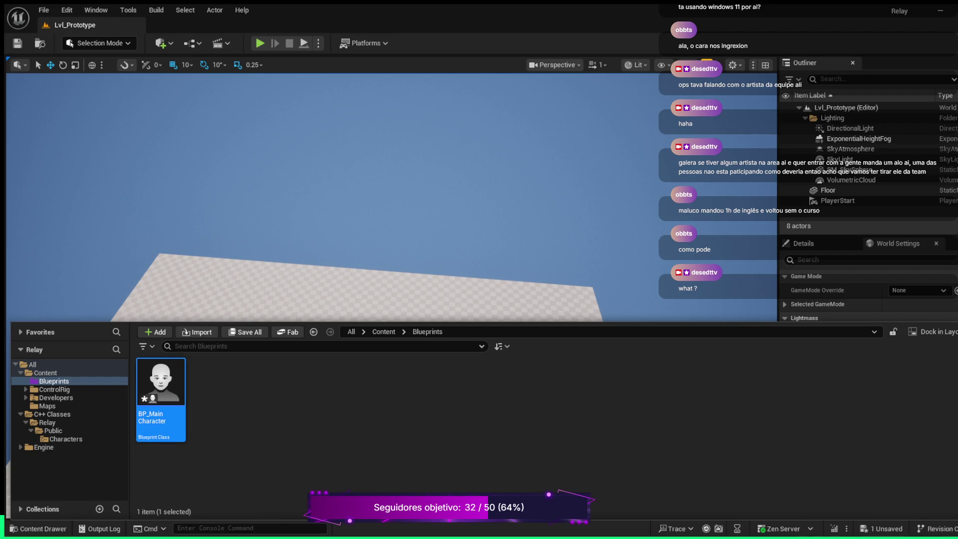
key(Return)
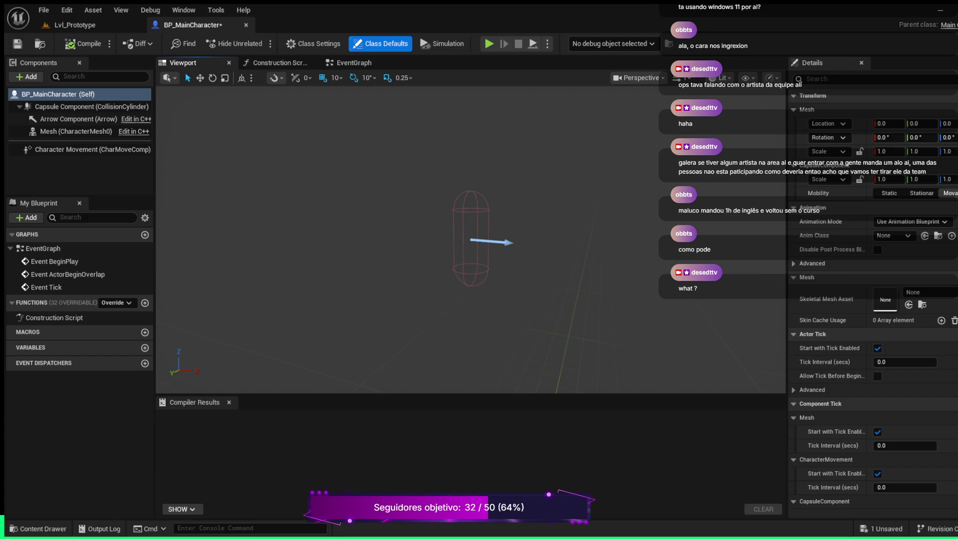
Step: Compile the BP_MainCharacter Blueprint and save it
click(83, 44)
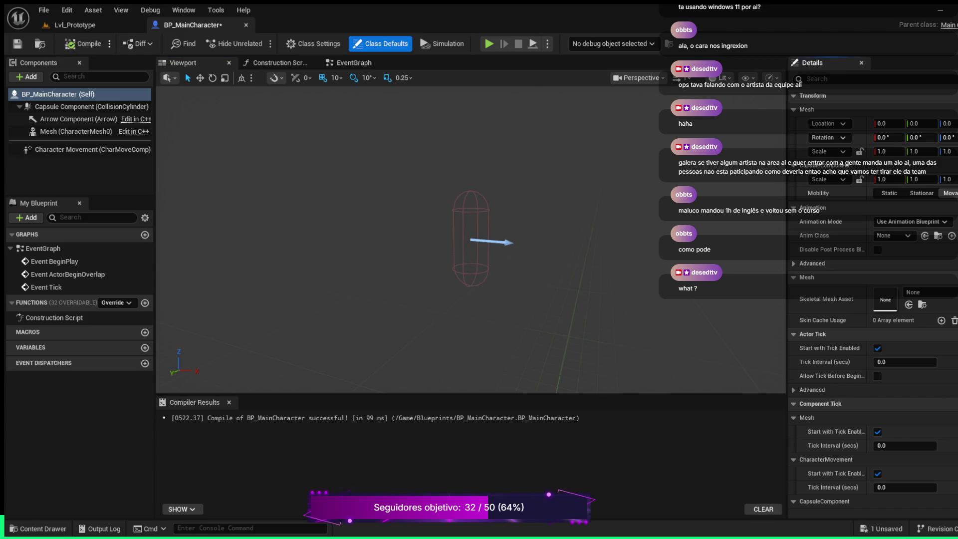
click(82, 43)
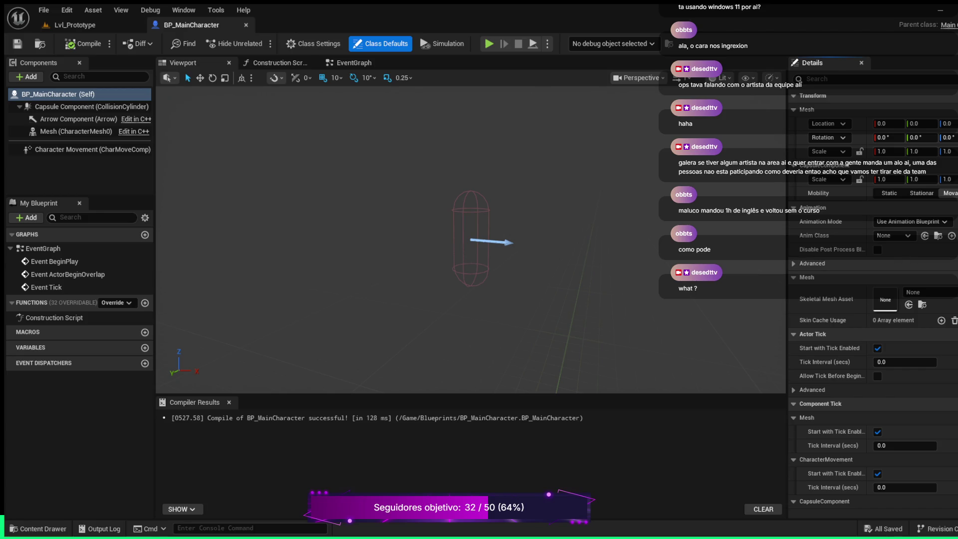
scroll(873, 299, down, 2)
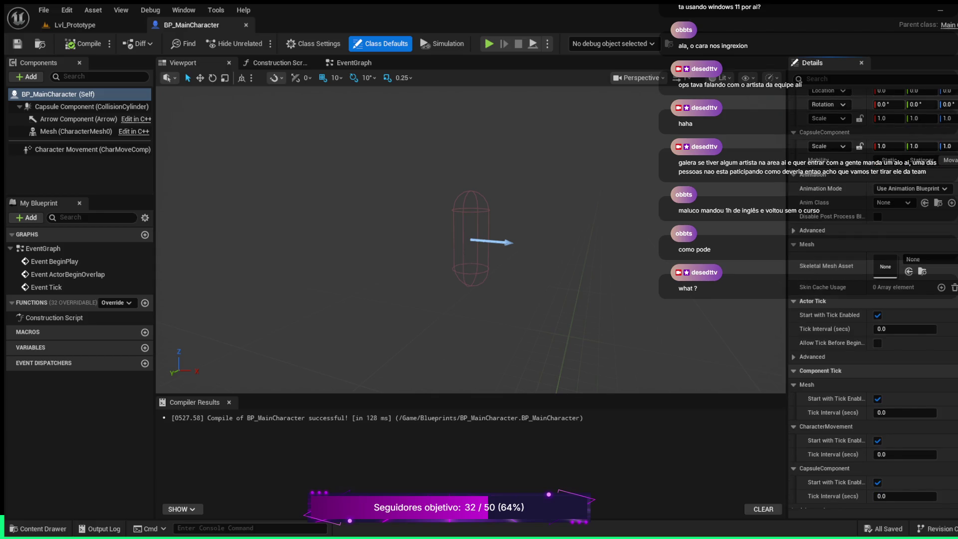
scroll(873, 299, up, 2)
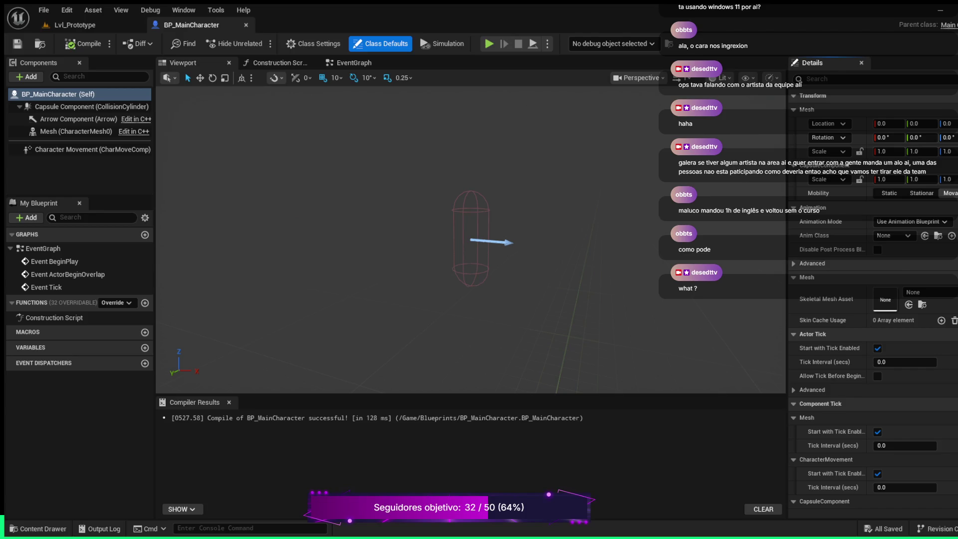
scroll(873, 299, down, 1)
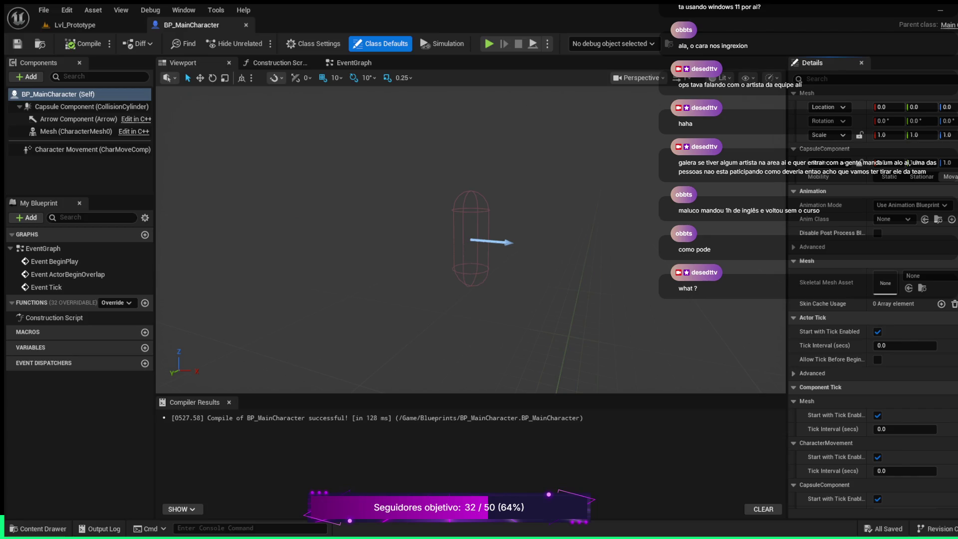
scroll(873, 300, down, 7)
scroll(873, 299, down, 17)
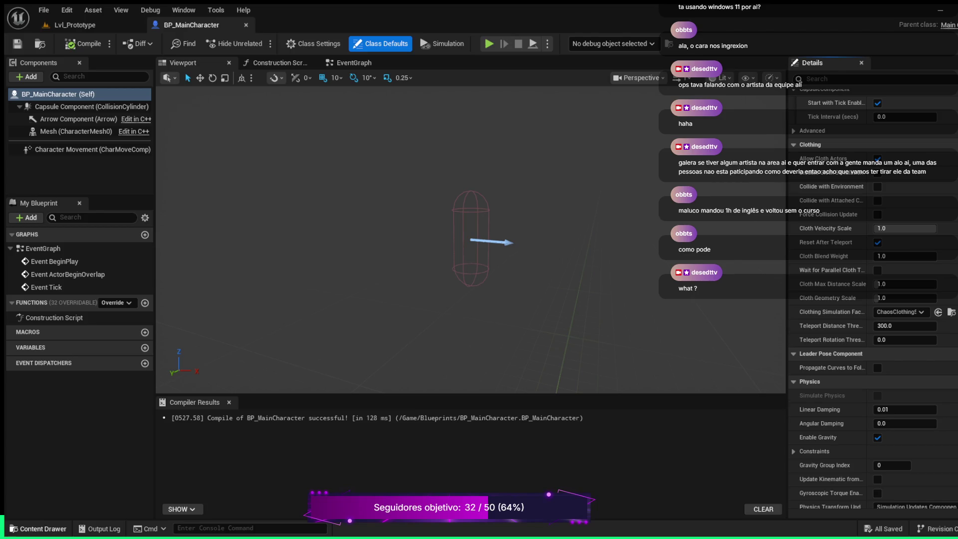
Step: Leave the BP_MainCharacter editor and return to the Lvl_Prototype level tab
click(38, 528)
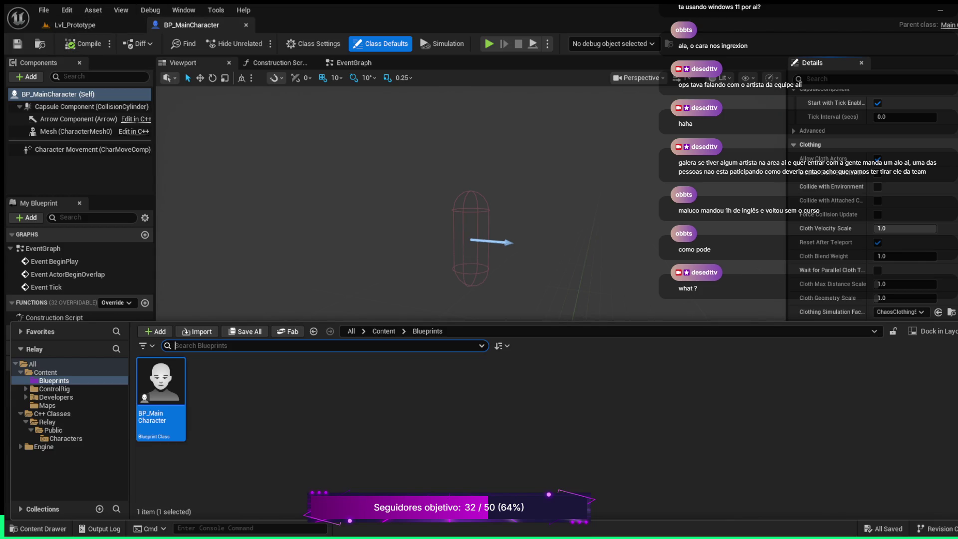
click(75, 25)
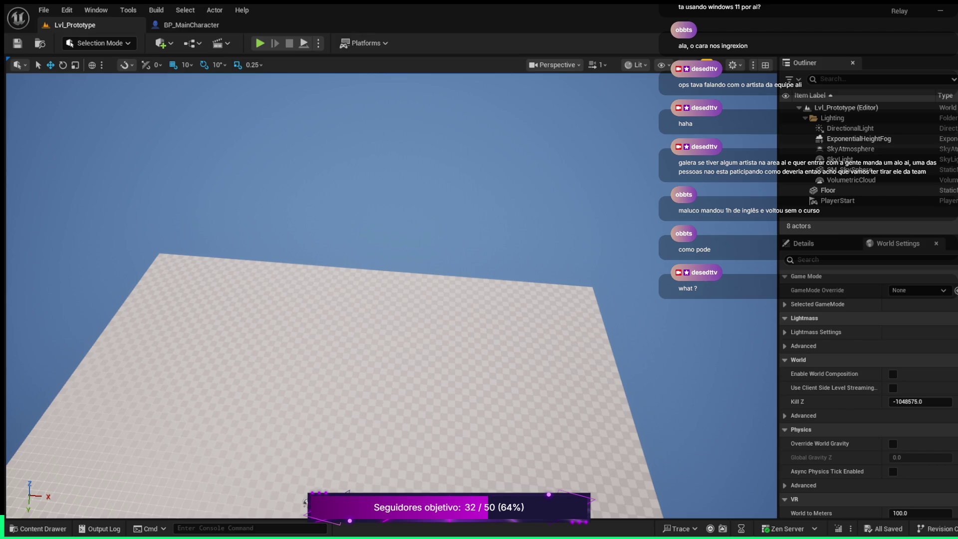
Step: Set Lvl_Prototype's World Settings GameMode Override from None to GameMode
click(918, 332)
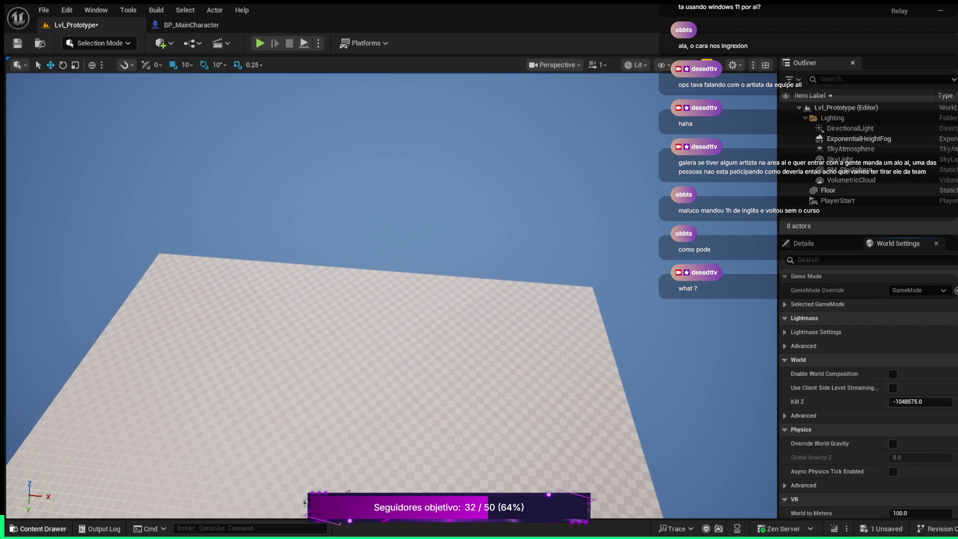
key(ctrl+space)
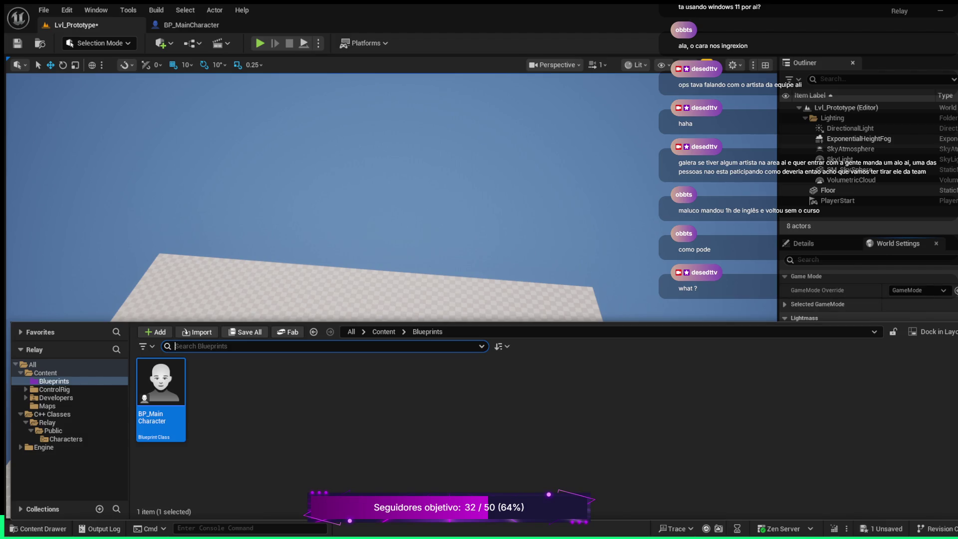
key(ctrl+space)
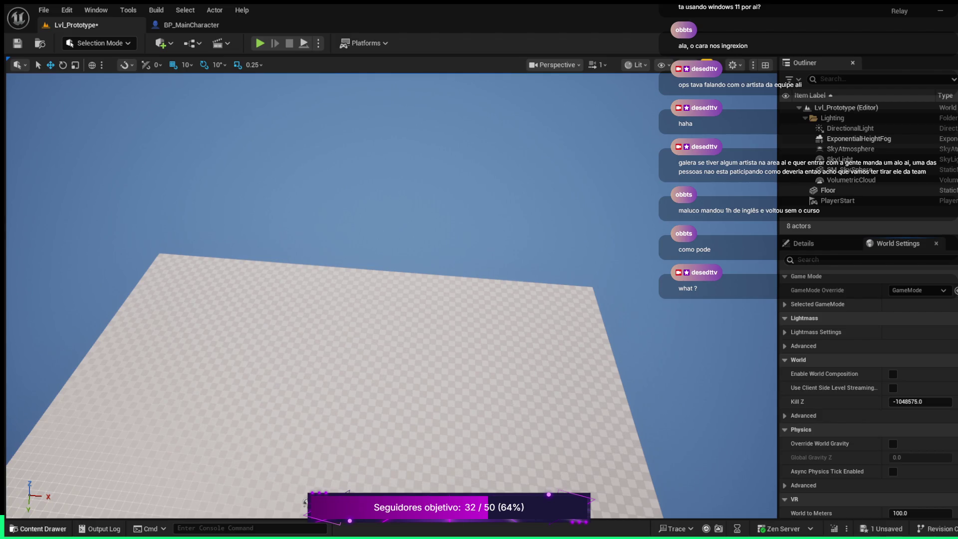
key(ctrl+space)
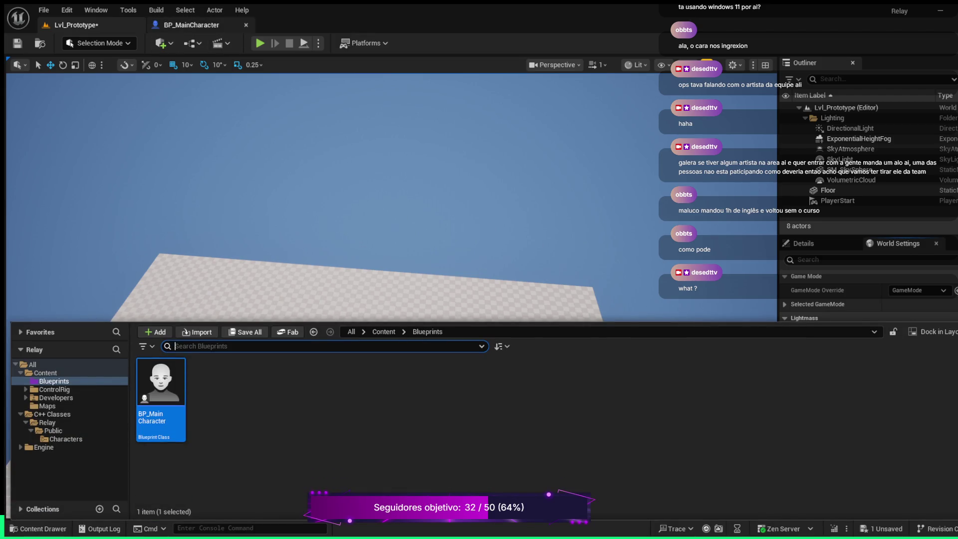
click(128, 10)
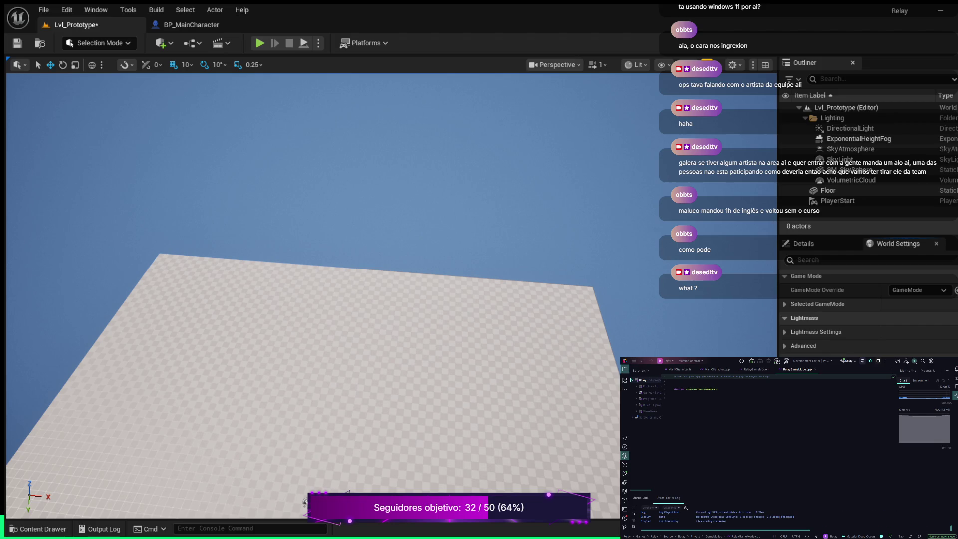
Step: Make BP_RelayGameMode from the RelayGameMode class, with Default Pawn Class BP_MainCharacter
key(ctrl+space)
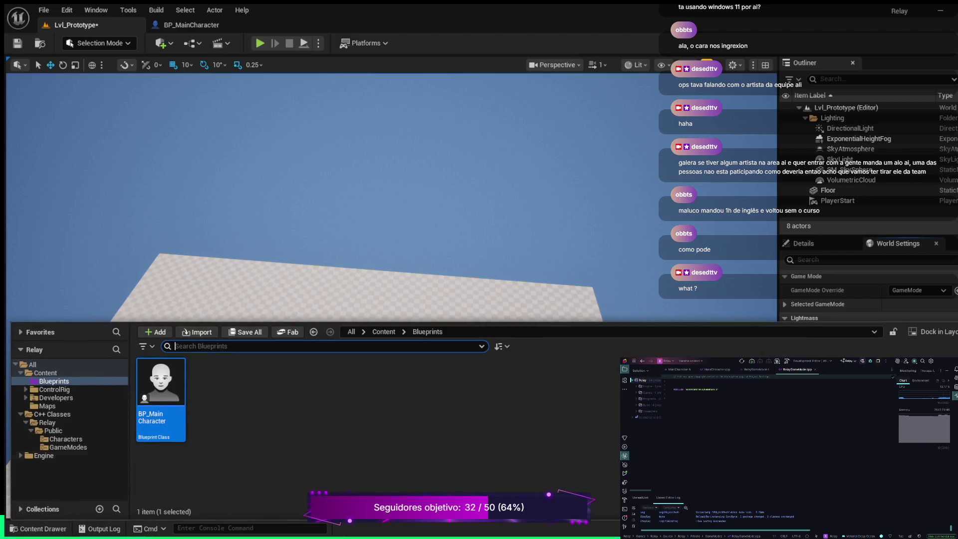
click(68, 447)
click(161, 394)
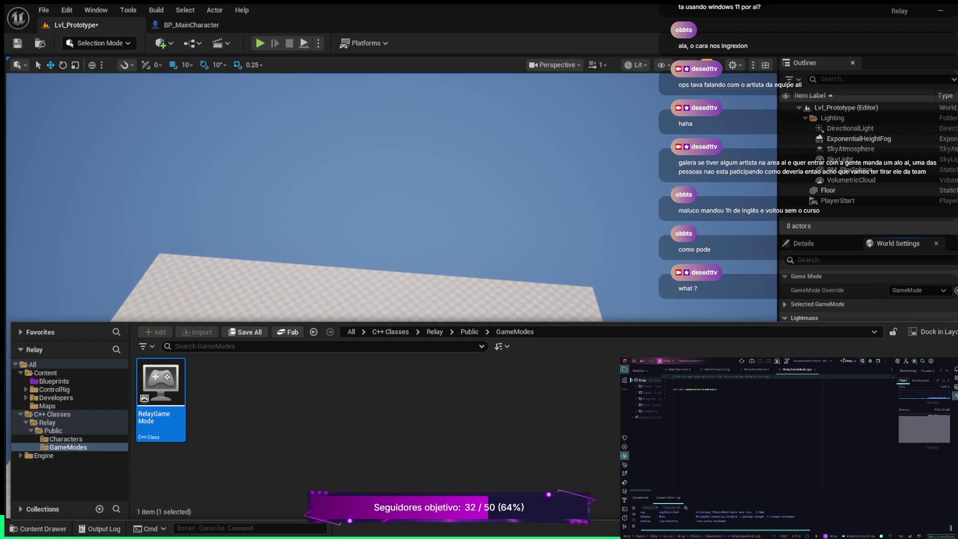
key(ctrl+space)
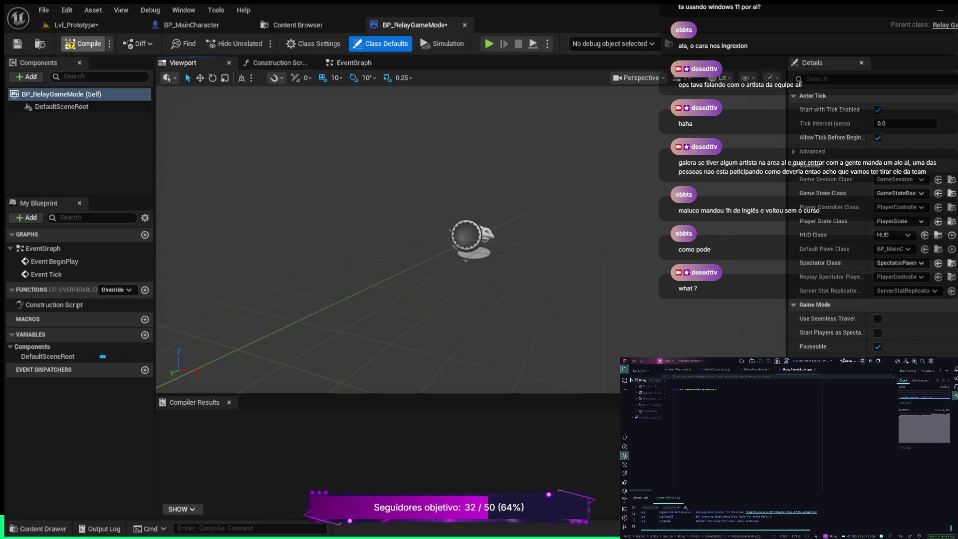
Step: Compile BP_RelayGameMode and set it as Lvl_Prototype's GameMode Override
click(83, 44)
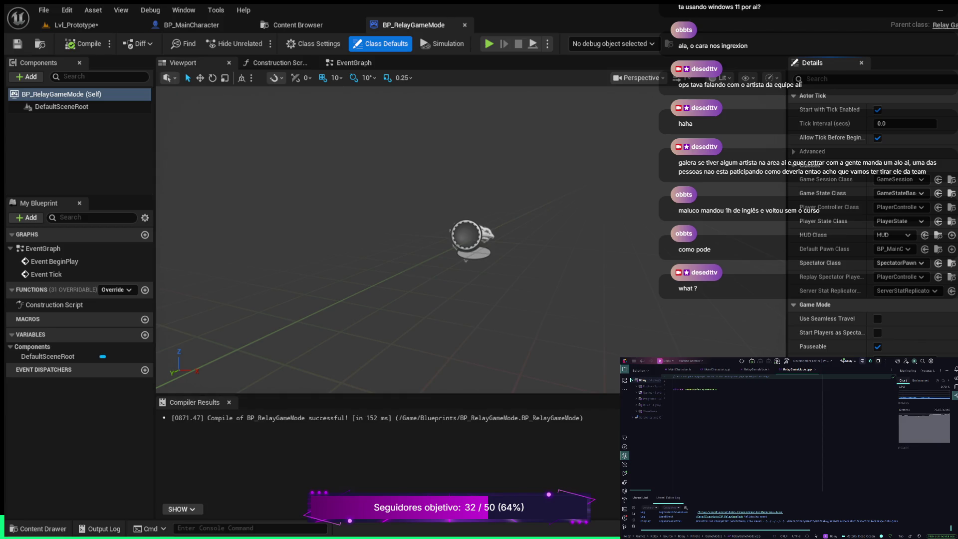
click(75, 25)
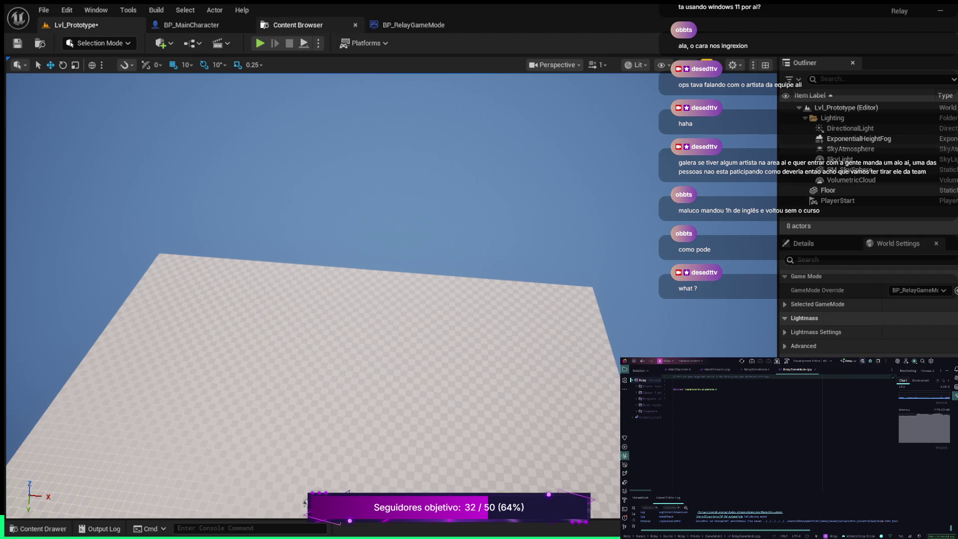
click(355, 24)
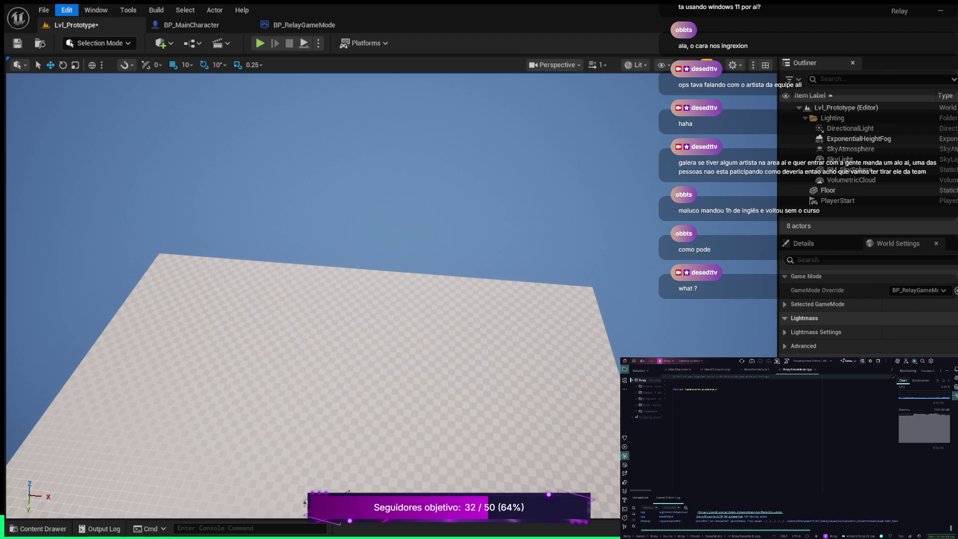
Step: Confirm BP_RelayGameMode is the Default GameMode under Project Settings > Maps & Modes, then close it
click(94, 155)
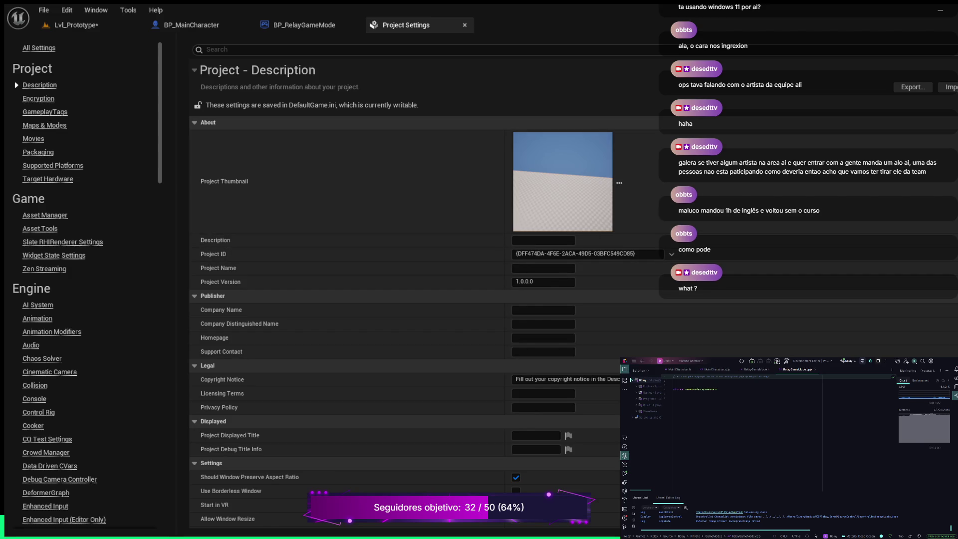
click(44, 126)
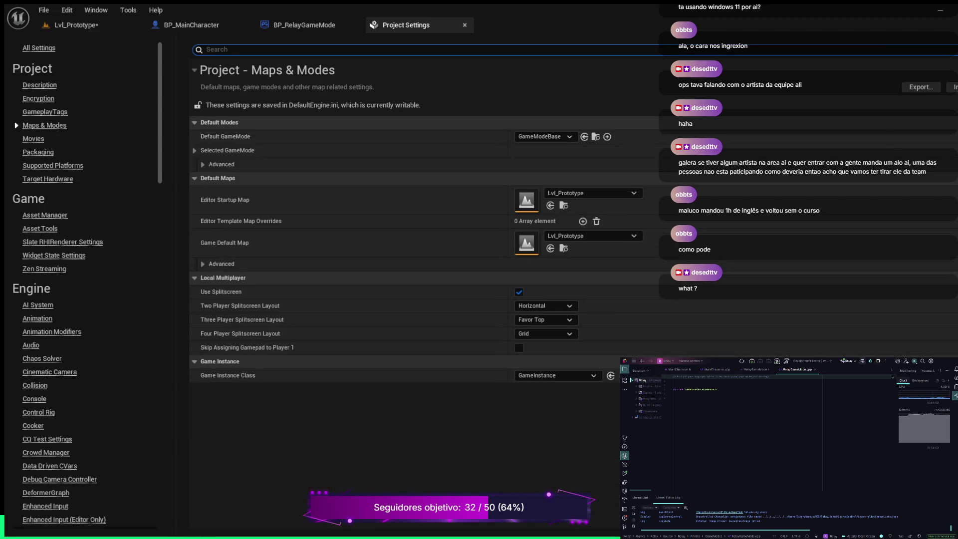
key(Escape)
click(464, 25)
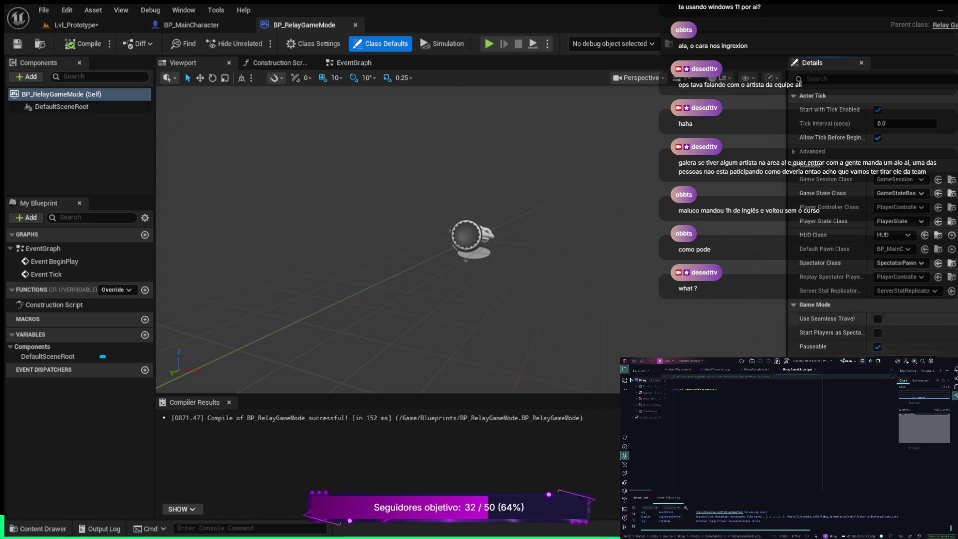
Step: Save the Lvl_Prototype level, then return to BP_MainCharacter and select its capsule component
click(75, 25)
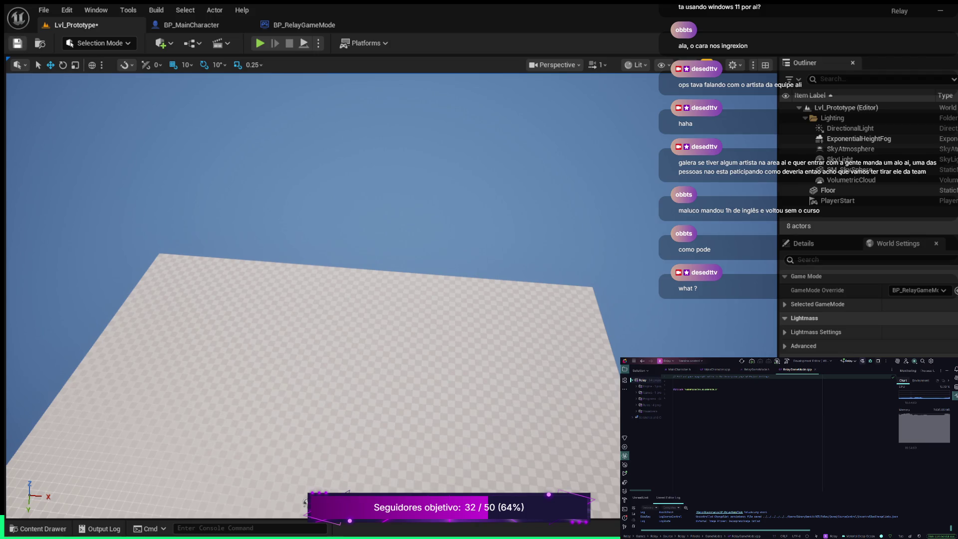
click(16, 43)
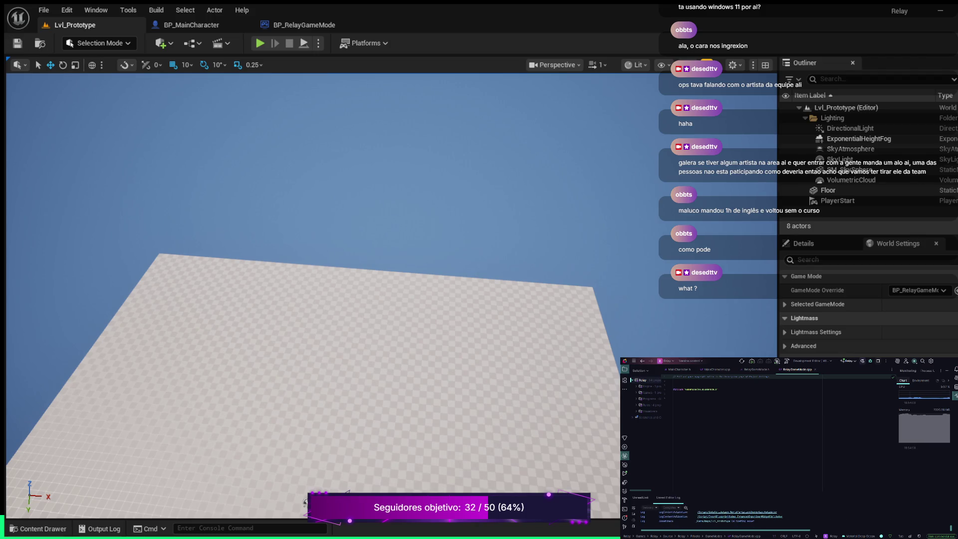
click(304, 25)
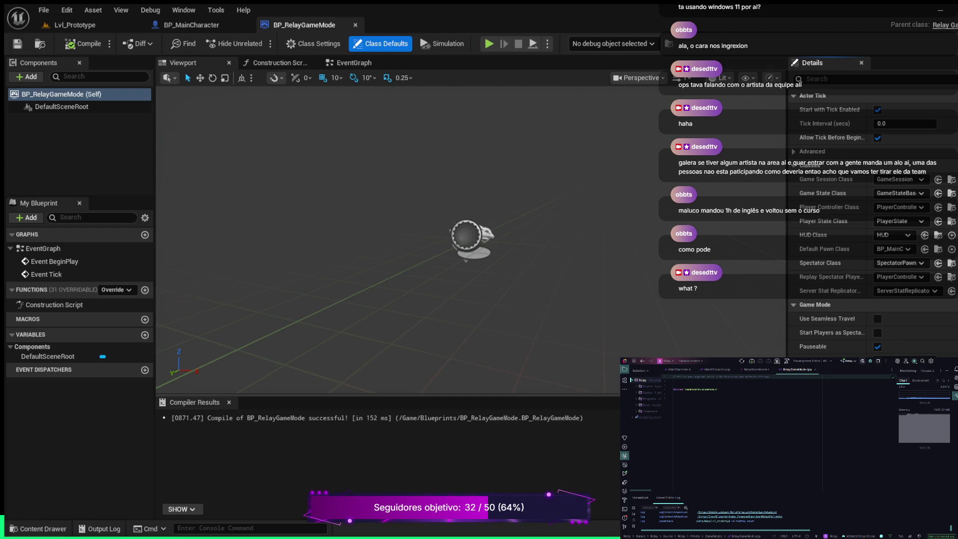
click(192, 25)
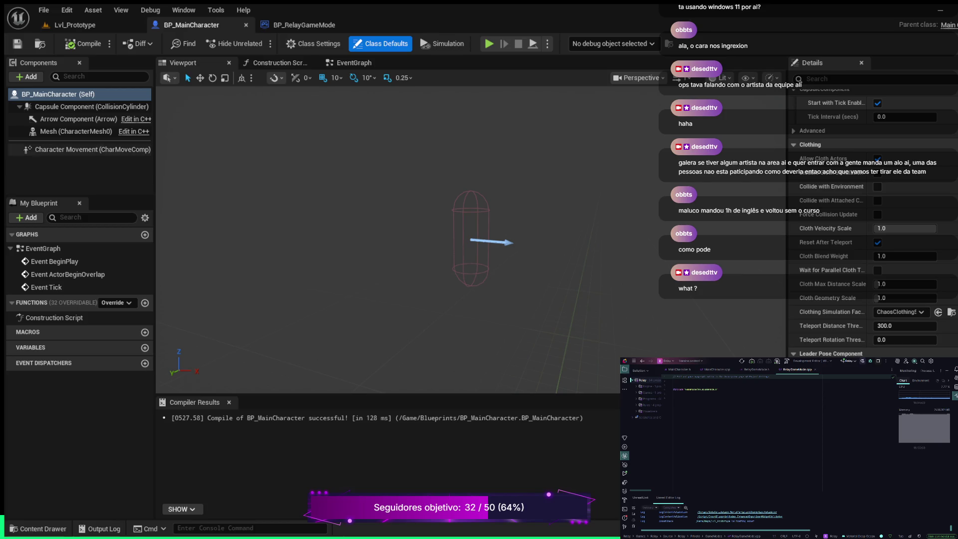
click(91, 106)
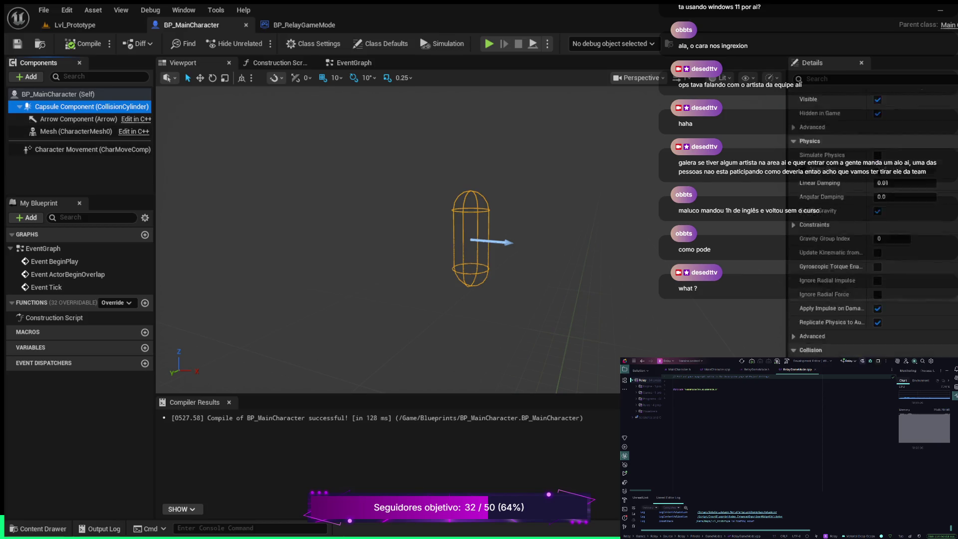
Step: Assign SKM_Manny to the Mesh (CharacterMesh0) component and frame the mannequin in the viewport
scroll(873, 199, up, 5)
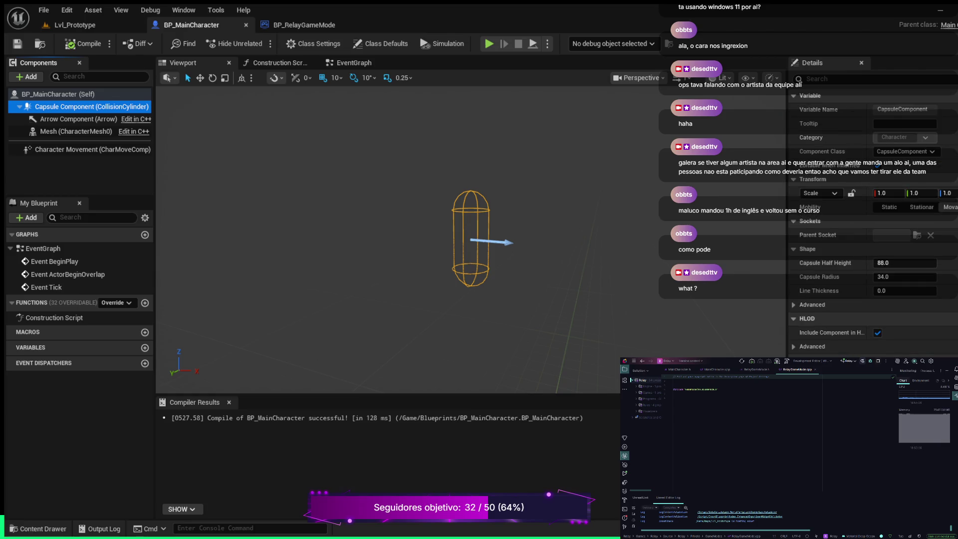
click(76, 132)
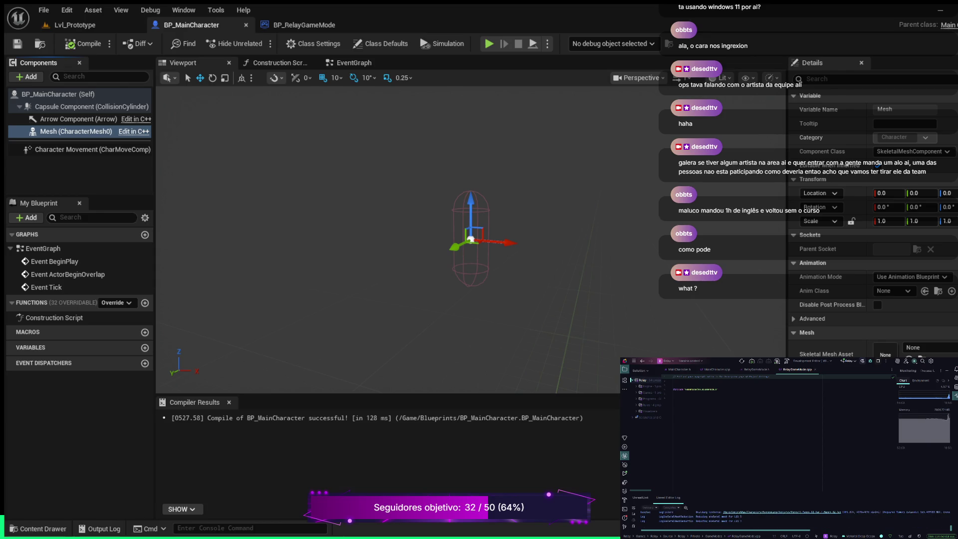
key(Return)
key(f)
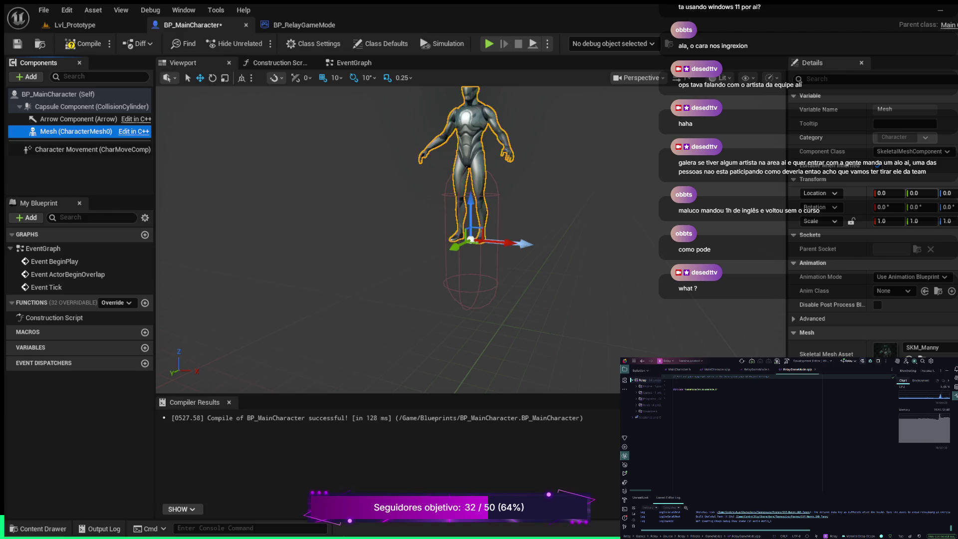
click(946, 193)
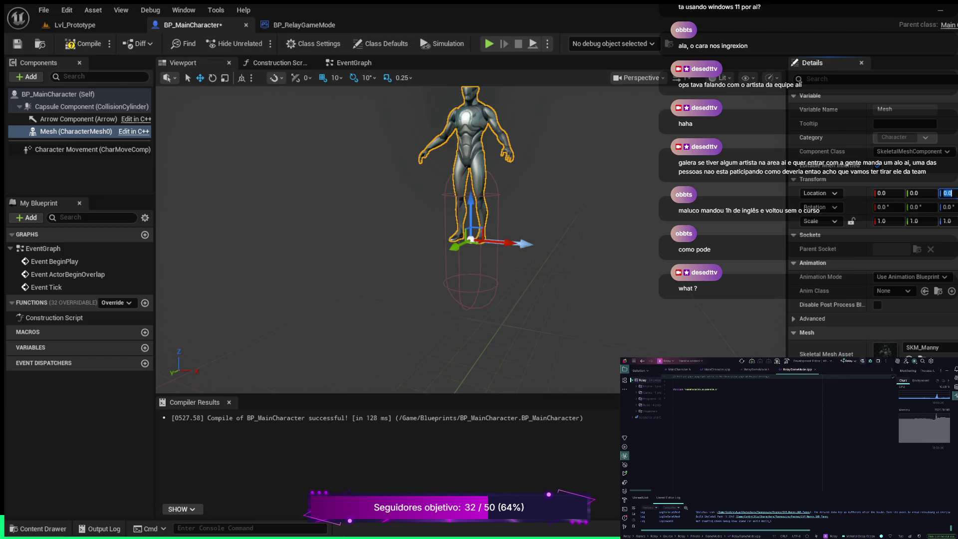
Step: Lower the character mesh to Z -90, rotate its yaw to -90, then play Lvl_Prototype
drag(472, 214, 477, 275)
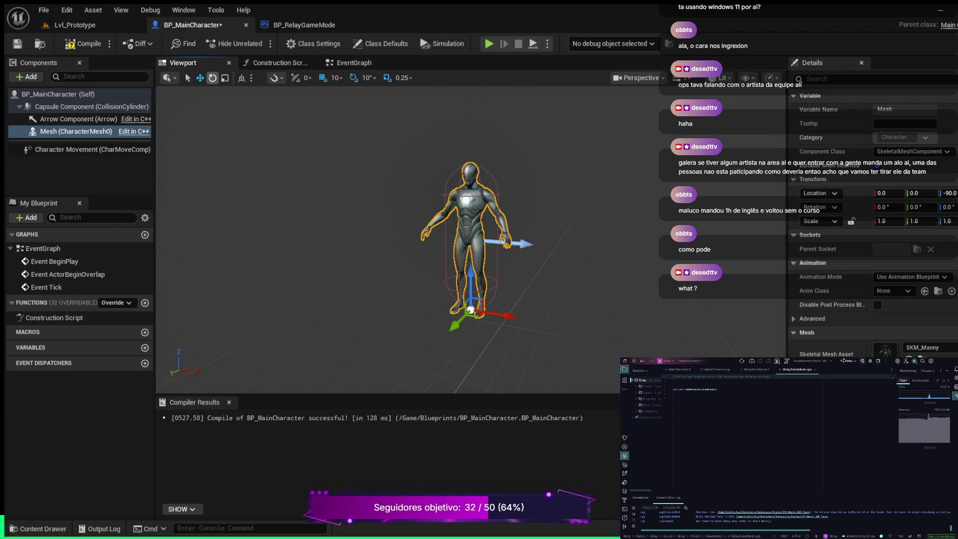
click(213, 78)
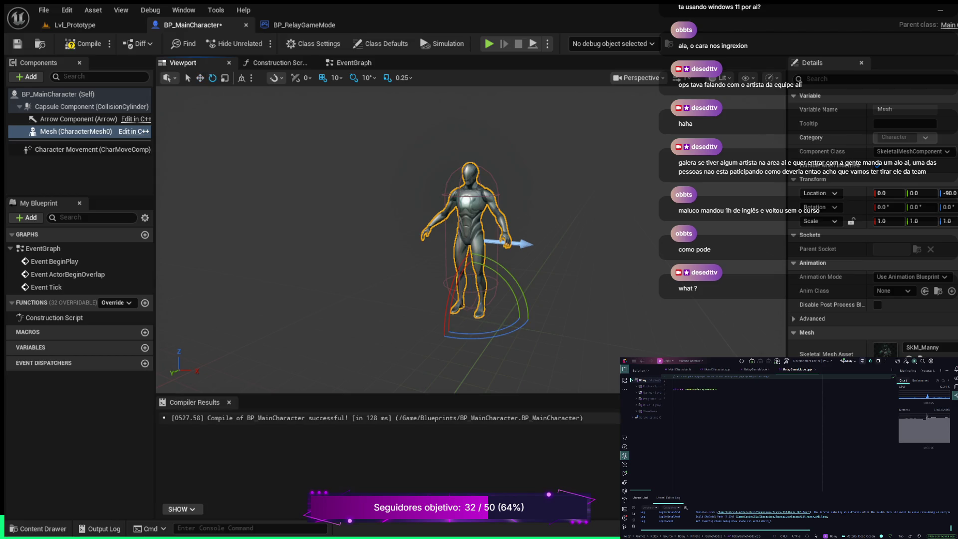
mouse_move(527, 323)
mouse_down()
mouse_move(514, 299)
mouse_move(486, 290)
mouse_up()
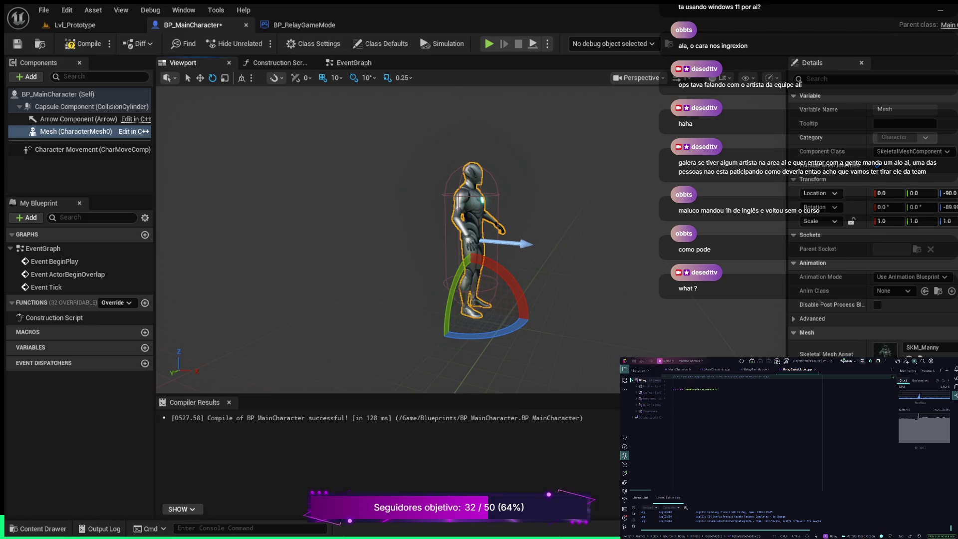
click(948, 206)
text(-90)
key(Return)
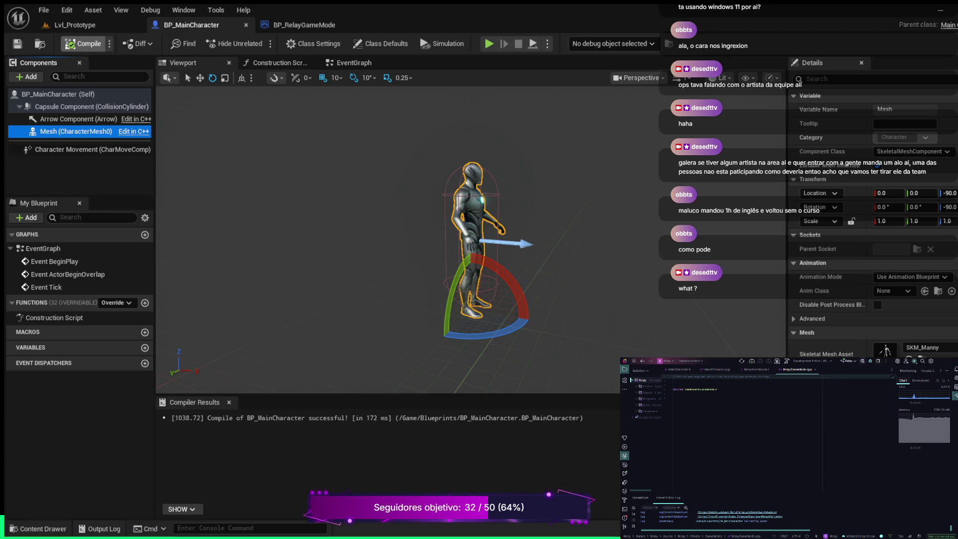
click(74, 25)
click(259, 43)
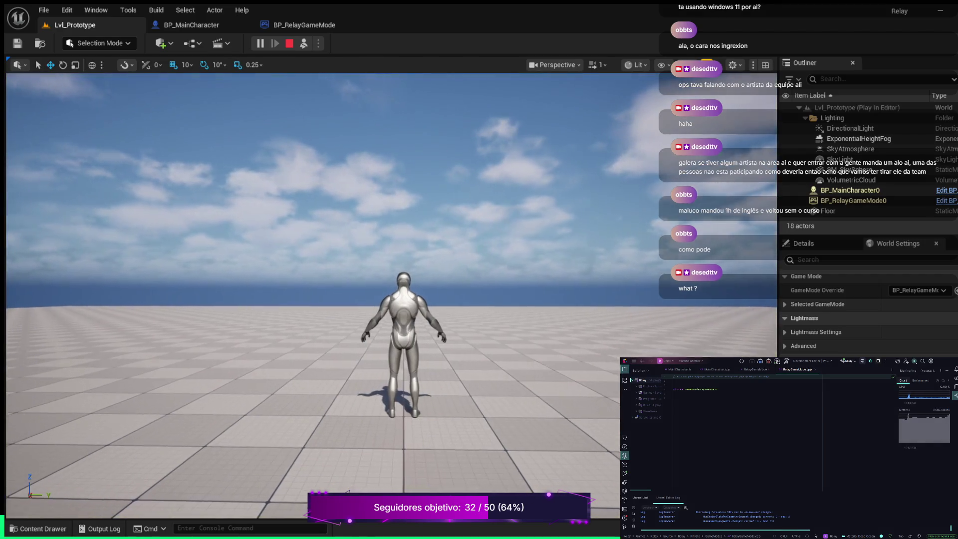
Step: Eject from the player with F8, orbit around the spawned character, then stop the play session
key(F8)
mouse_move(320, 299)
mouse_down()
mouse_move(320, 225)
mouse_move(319, 324)
mouse_move(320, 304)
mouse_up()
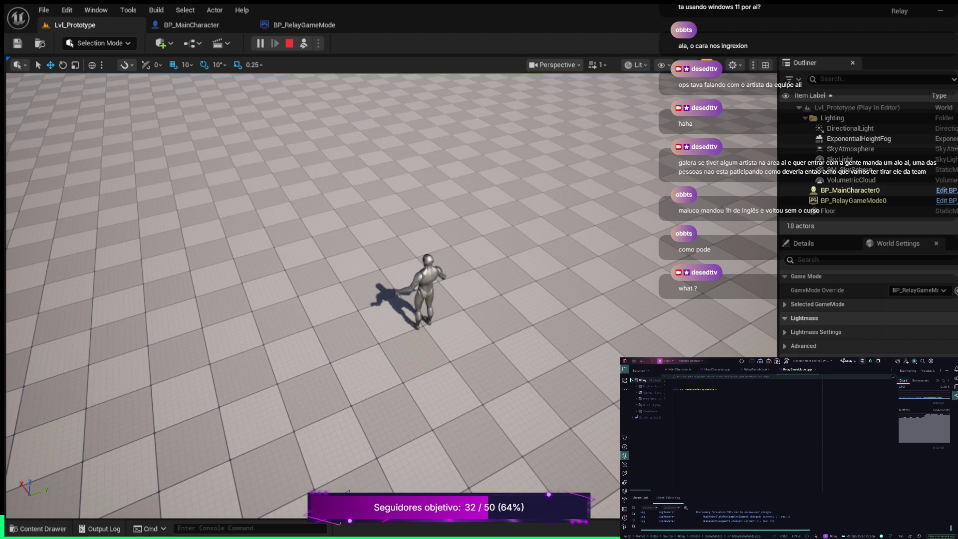
key(Escape)
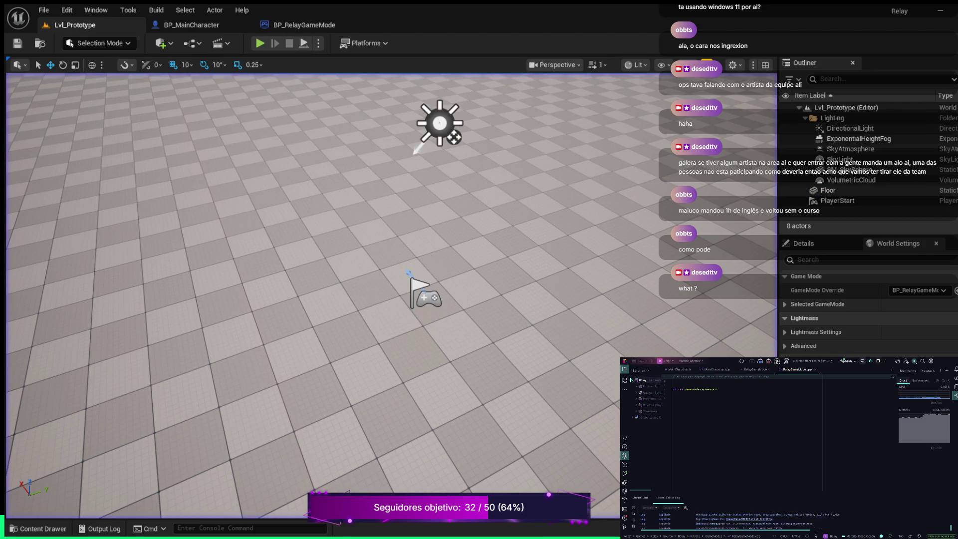
Step: Create a new folder named Input under the project's Content folder
click(38, 528)
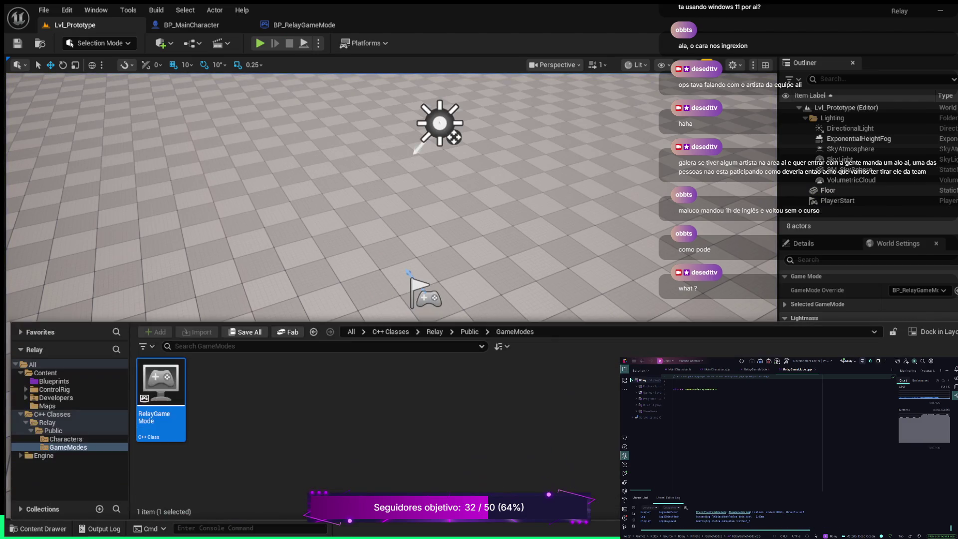
click(45, 372)
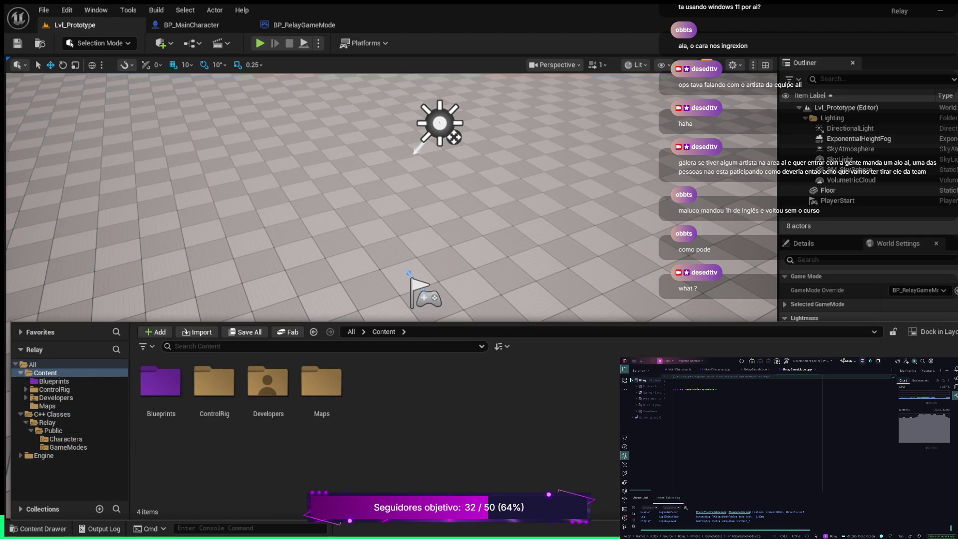
key(ctrl+shift+n)
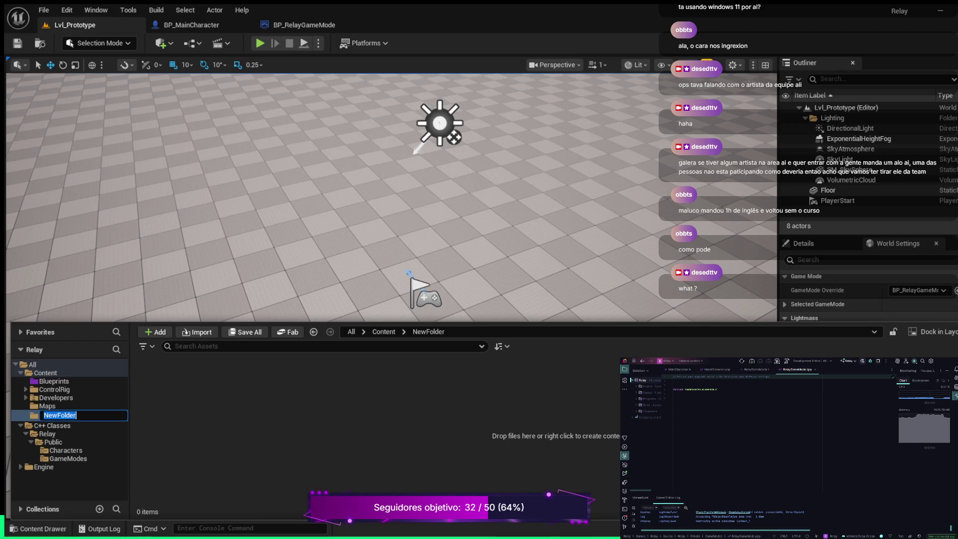
text(Input)
key(Return)
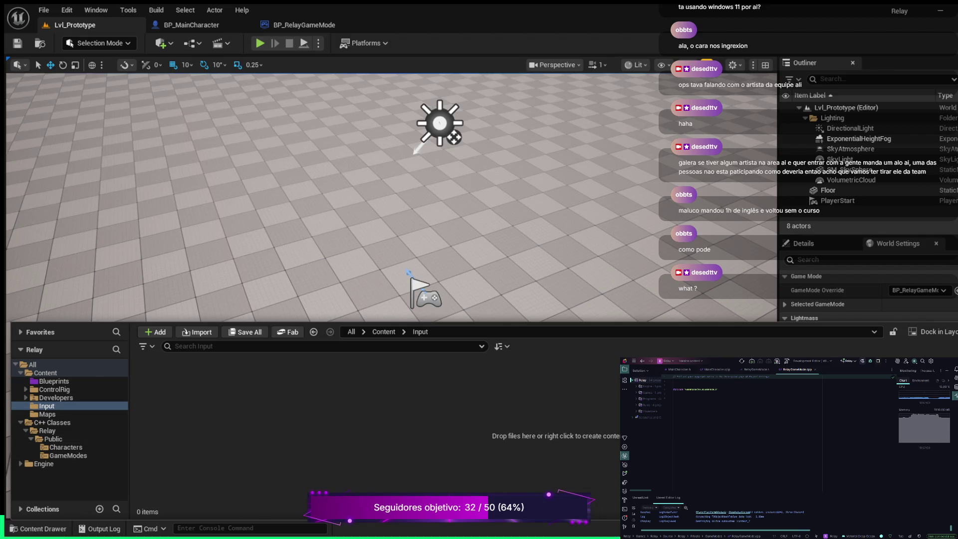
Step: Add an Actions subfolder inside Input and return to the Input folder's contents
key(ctrl+shift+n)
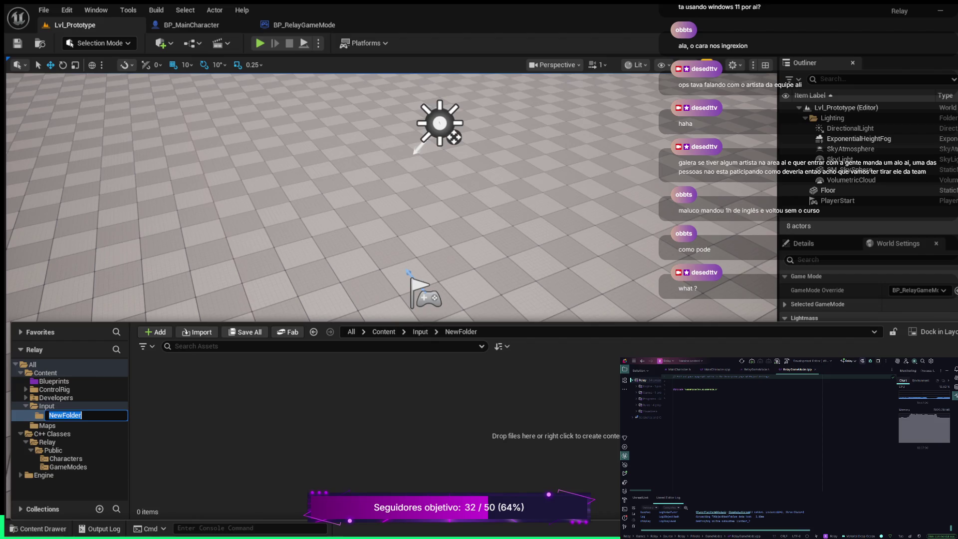
text(Actions)
key(Return)
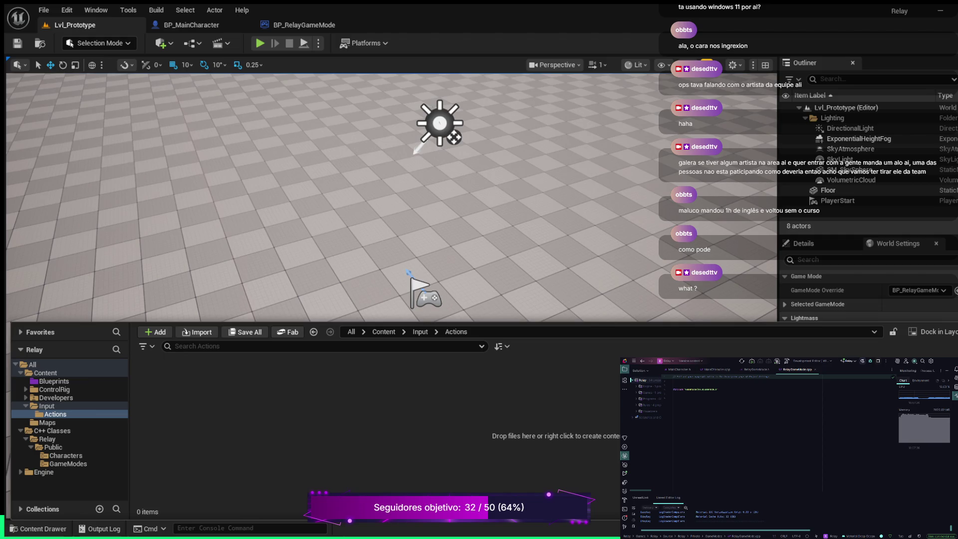
click(75, 405)
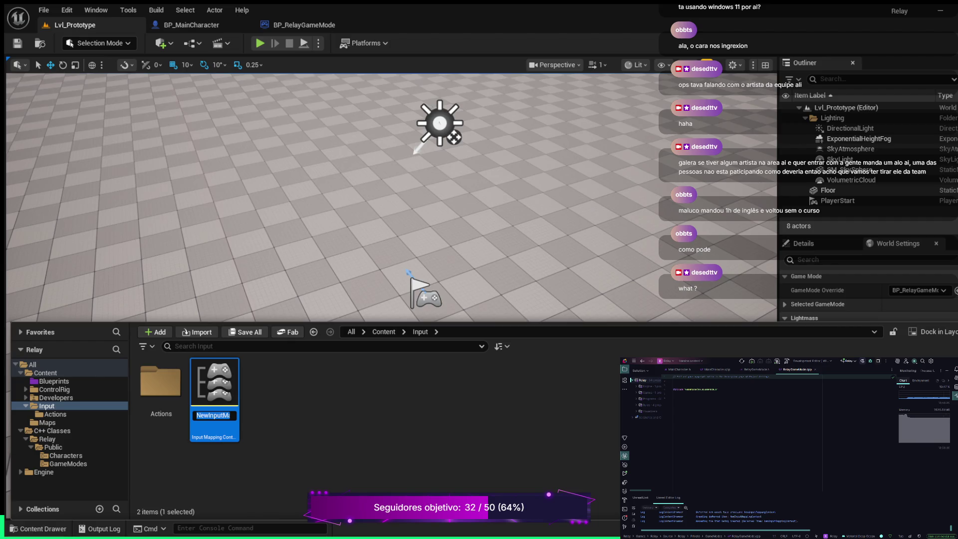
Step: Name the new mapping context asset IMC_Default and open it in its editor
text(IMC_)
text(Default)
key(Return)
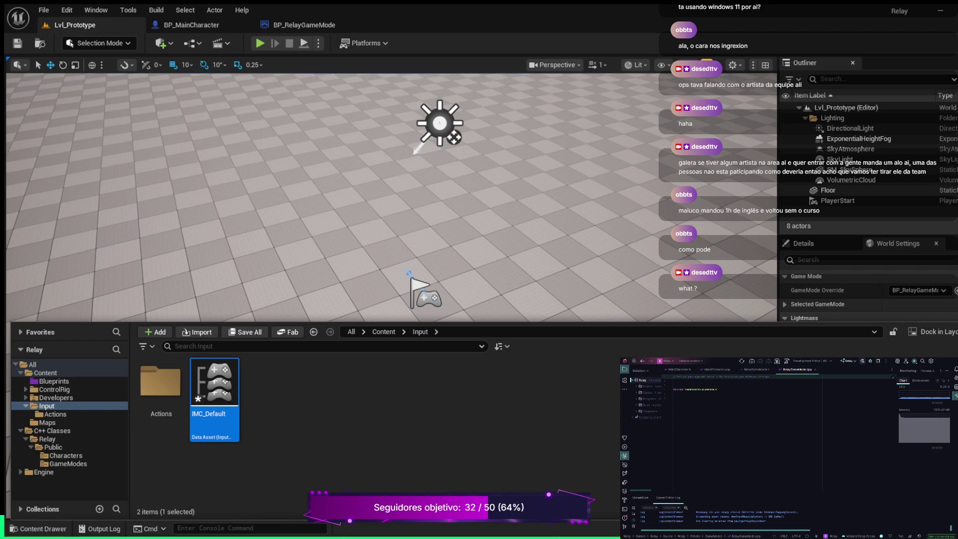
double_click(214, 394)
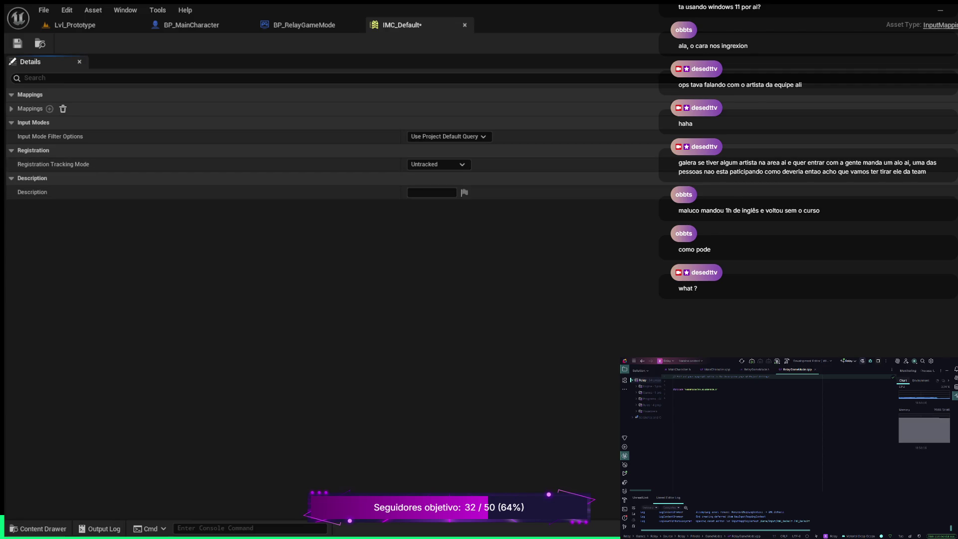
Step: Add an IA_Jump mapping entry to IMC_Default, then locate and open the IA_Jump asset
click(49, 108)
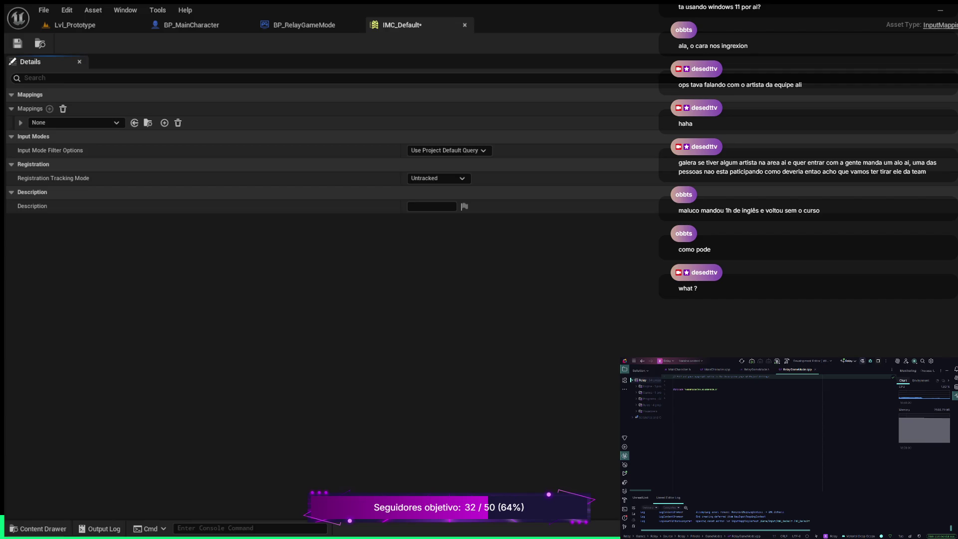
click(75, 122)
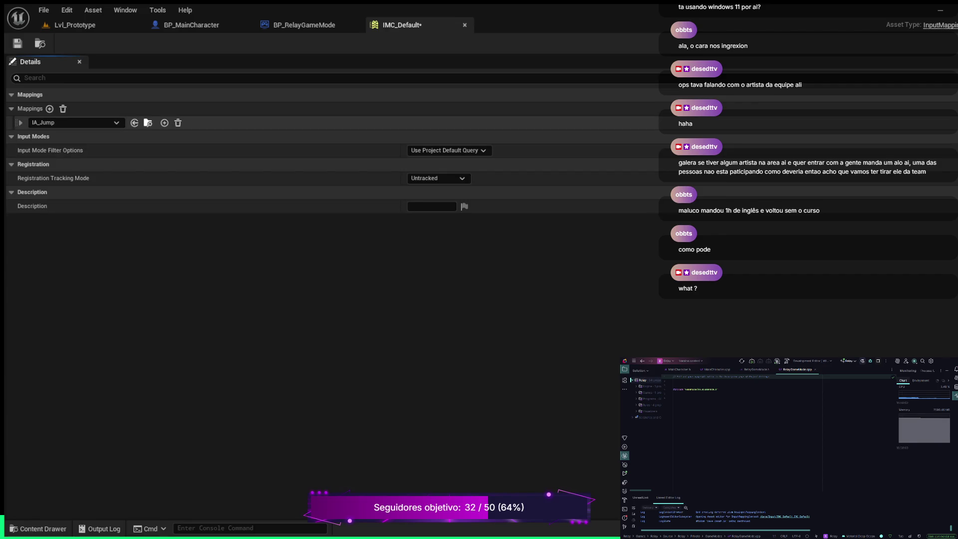
click(147, 122)
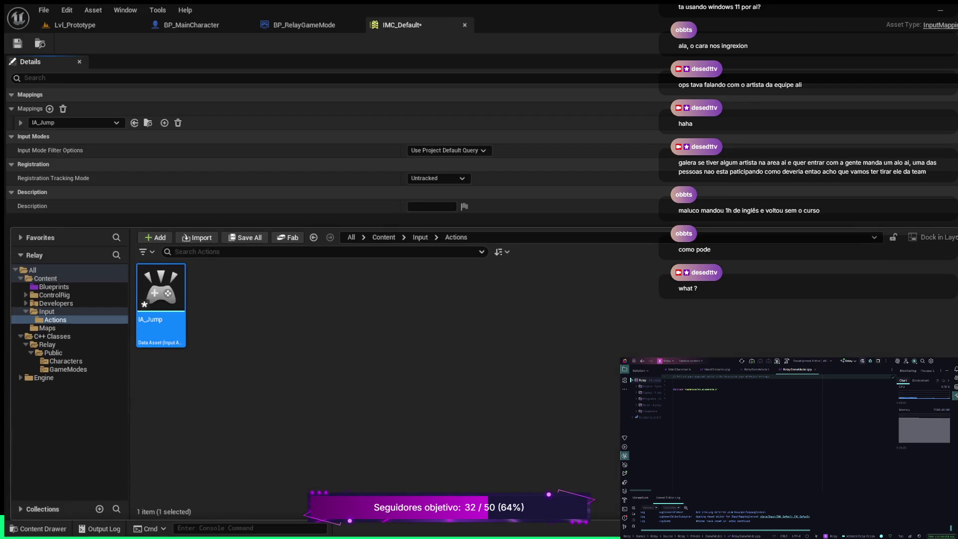
double_click(160, 300)
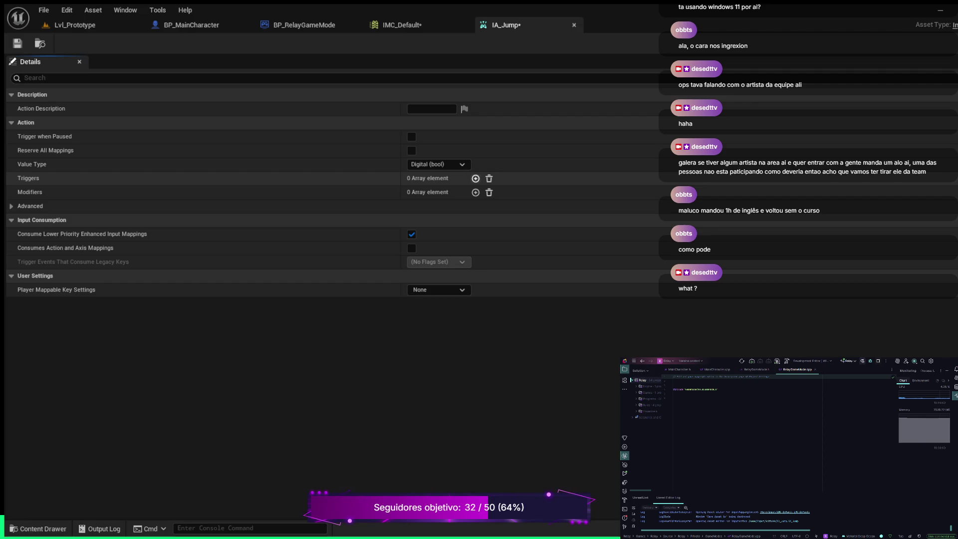
Step: Add two triggers to IA_Jump, Pressed and Released, and save it
click(476, 178)
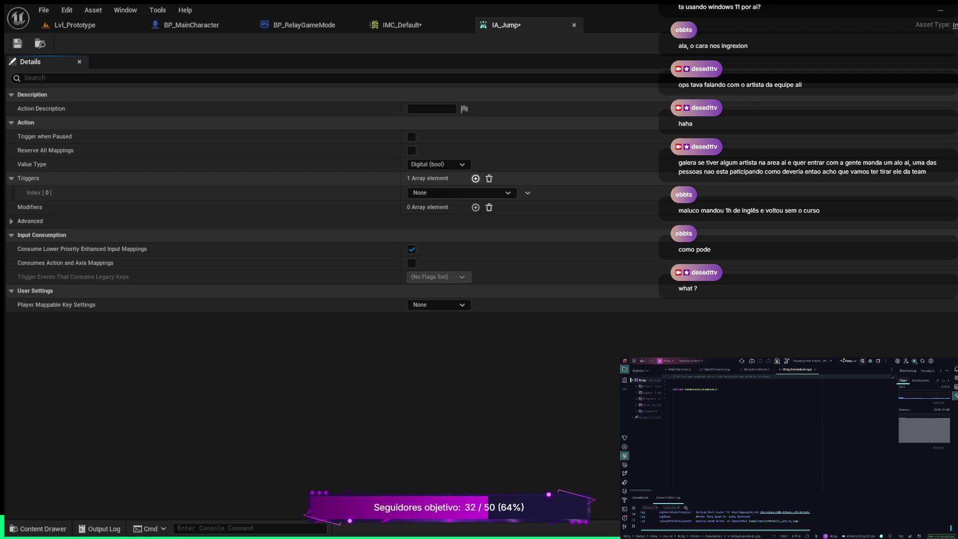
click(475, 178)
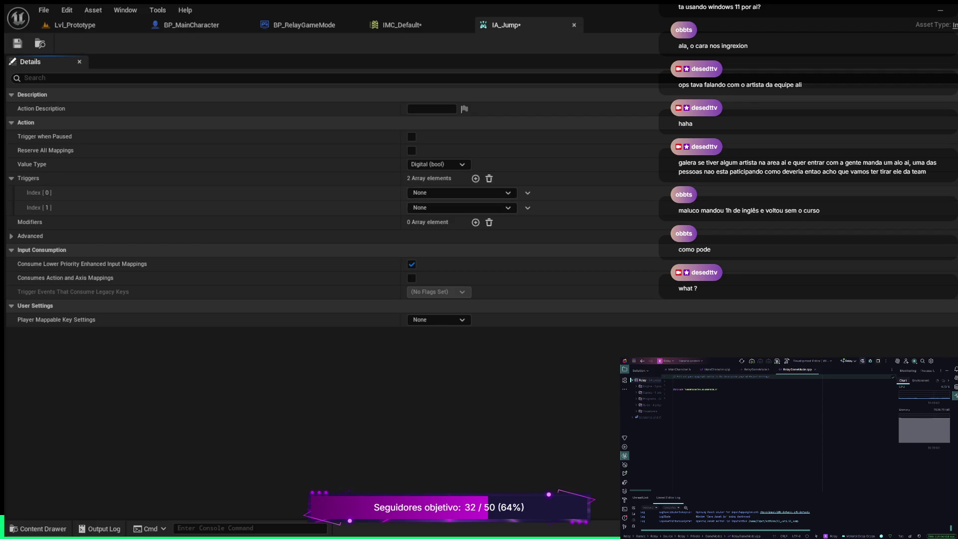
click(434, 275)
click(434, 317)
key(ctrl+s)
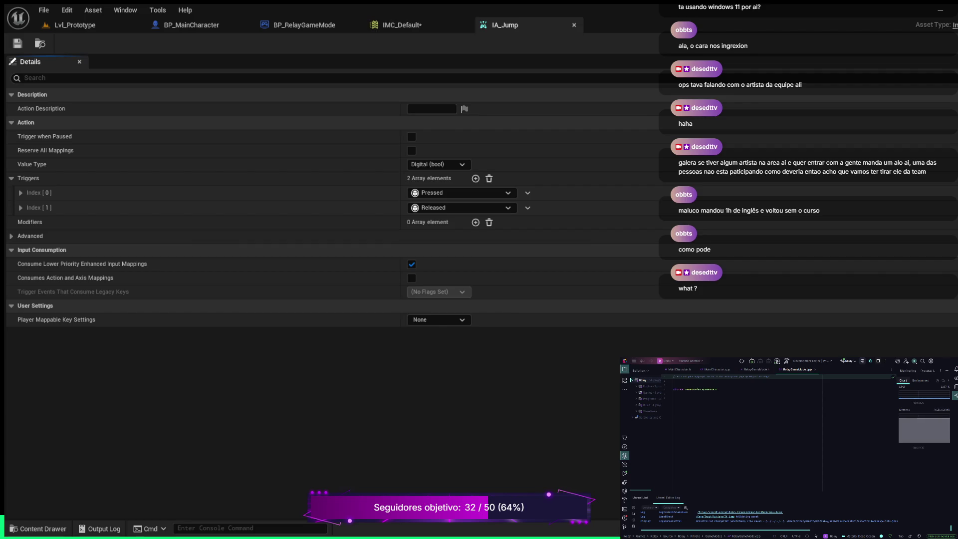
key(ctrl+space)
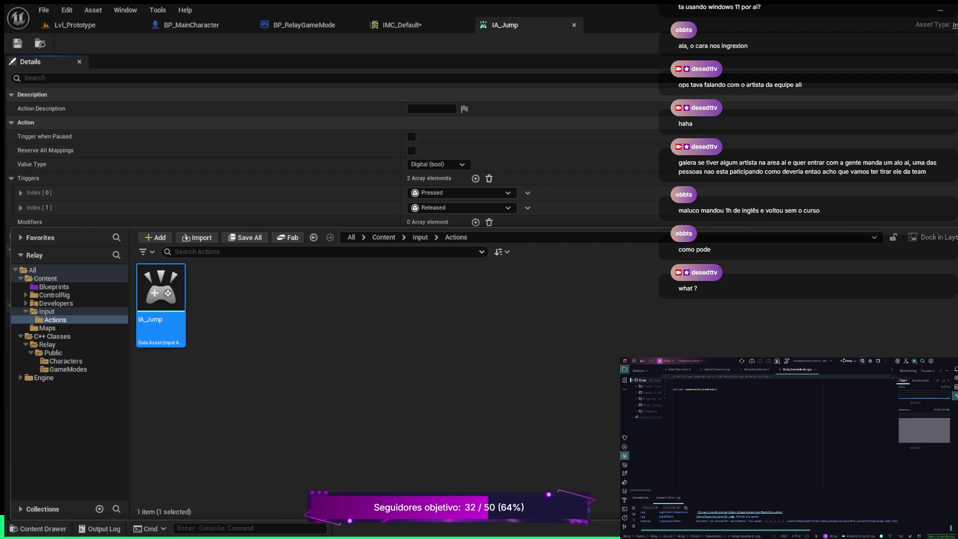
Step: Duplicate IA_Jump, rename the copy to IA_Move, and open it
key(ctrl+d)
key(End)
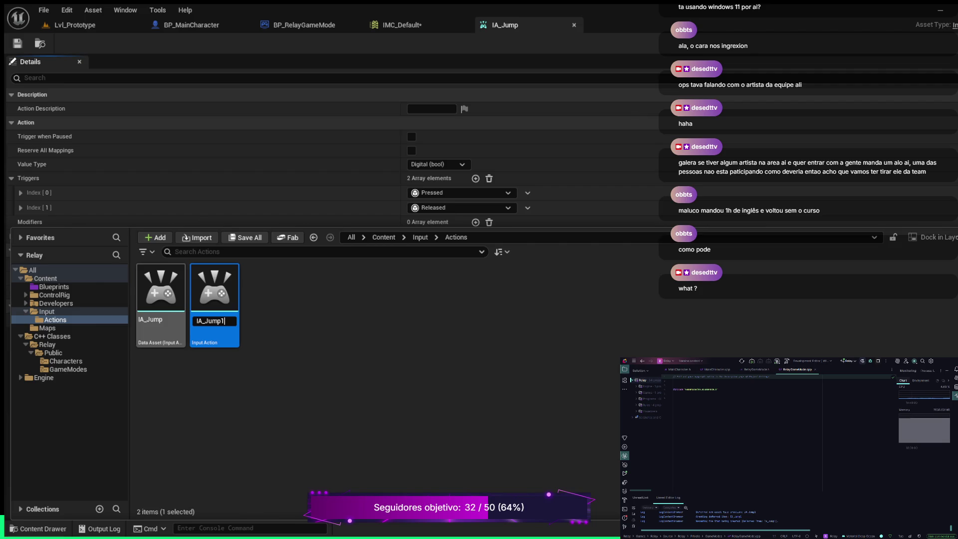
key(BackSpace)
key(BackSpace)
key(BackSpace)
text(Move)
key(Return)
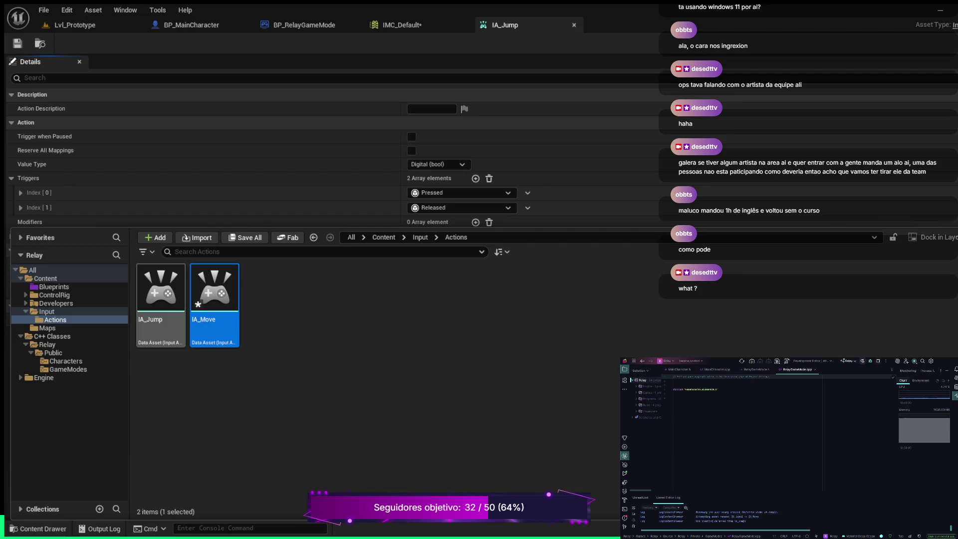
key(Return)
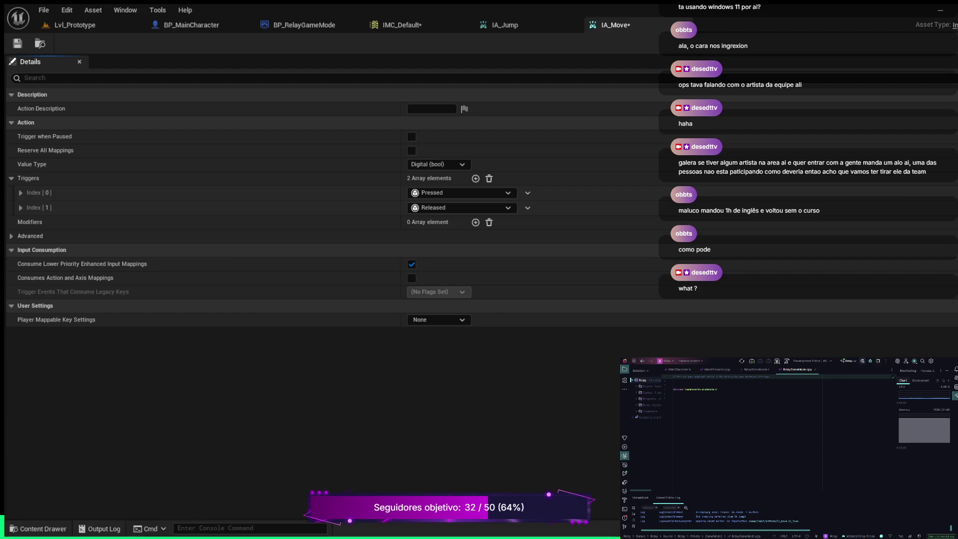
Step: Set IA_Move's value type to Axis2D (Vector2D) and replace its triggers with a single Pressed trigger
click(439, 164)
click(434, 195)
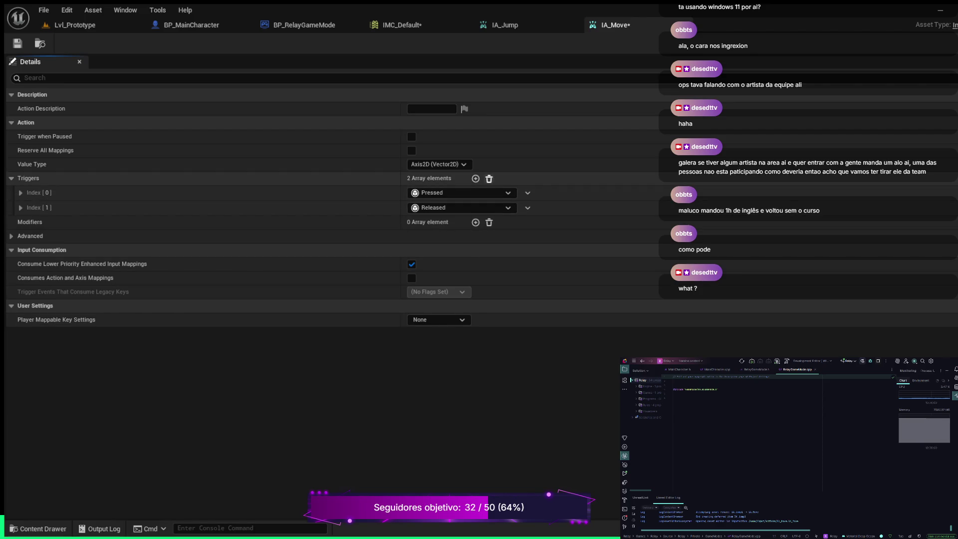
click(489, 178)
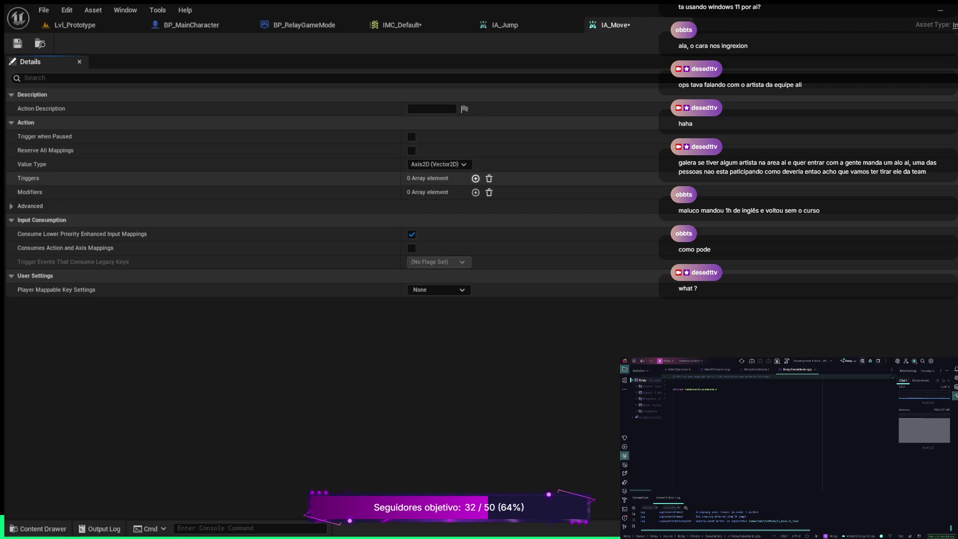
click(475, 178)
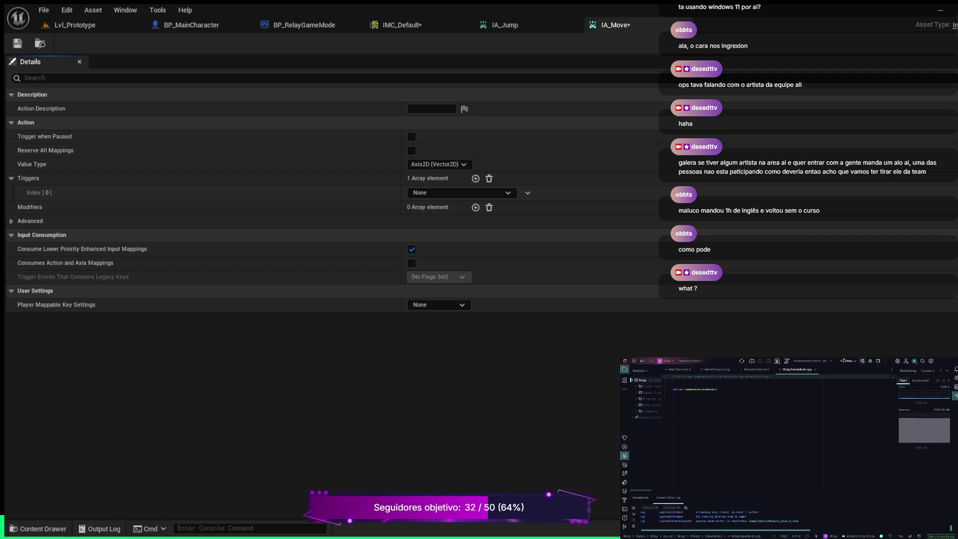
click(449, 249)
click(20, 193)
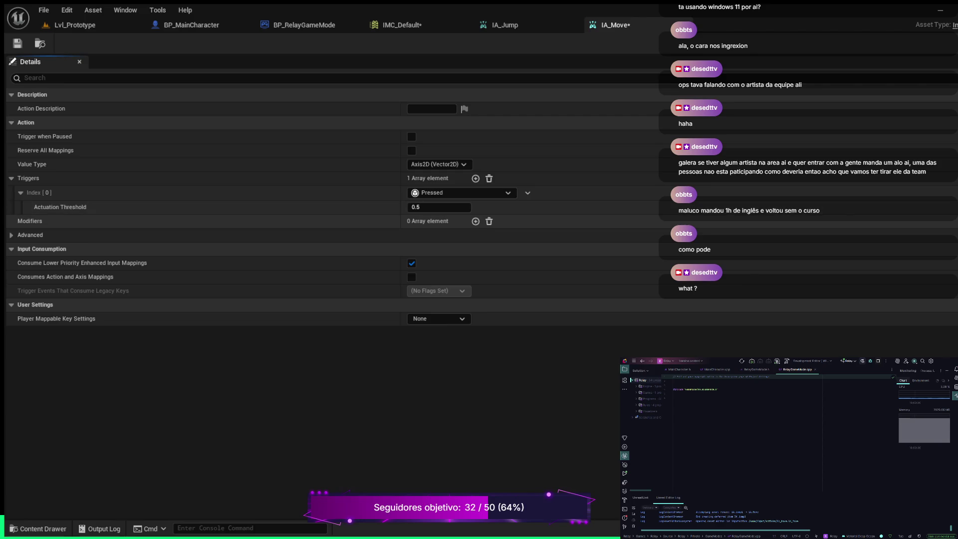
Step: Add a Swizzle Input Axis Values modifier with YXZ order to IA_Move and save it
click(475, 221)
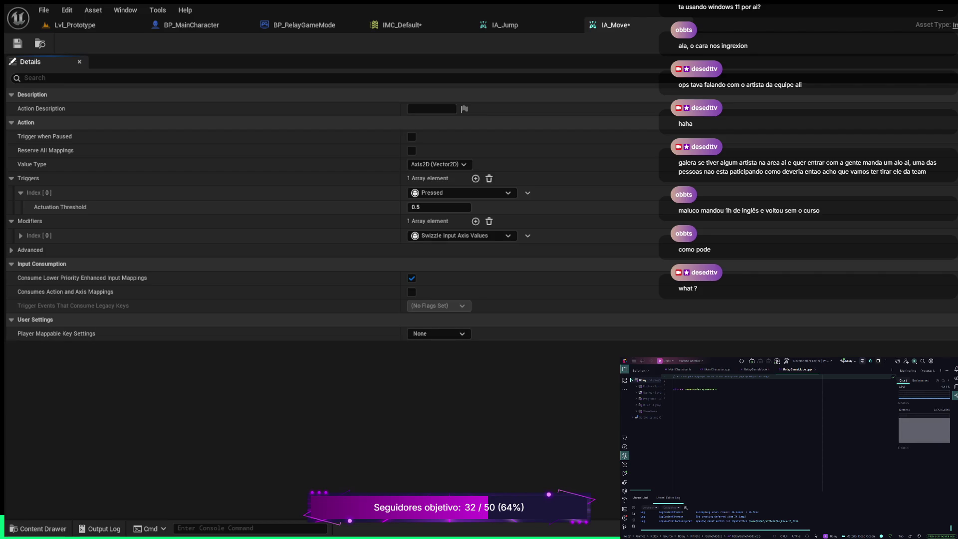
click(21, 235)
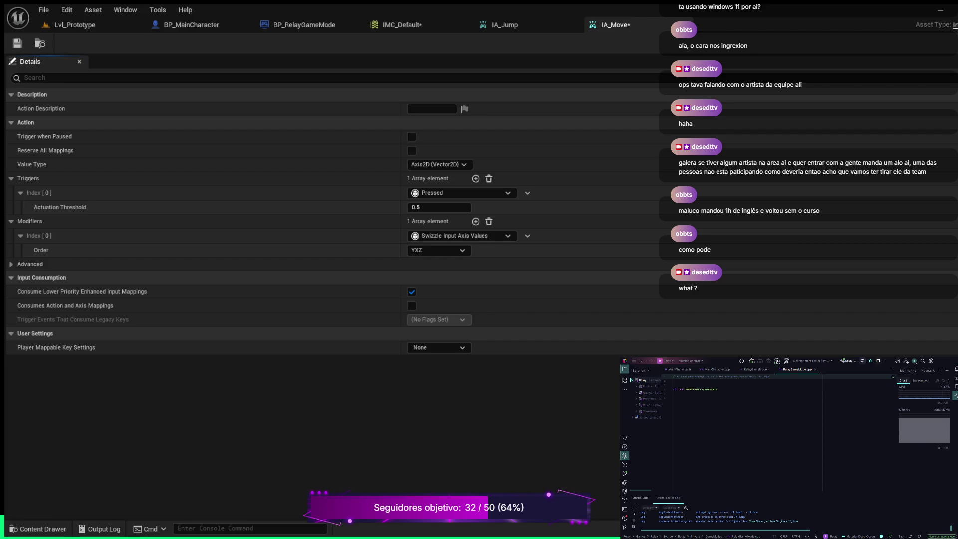
key(ctrl+s)
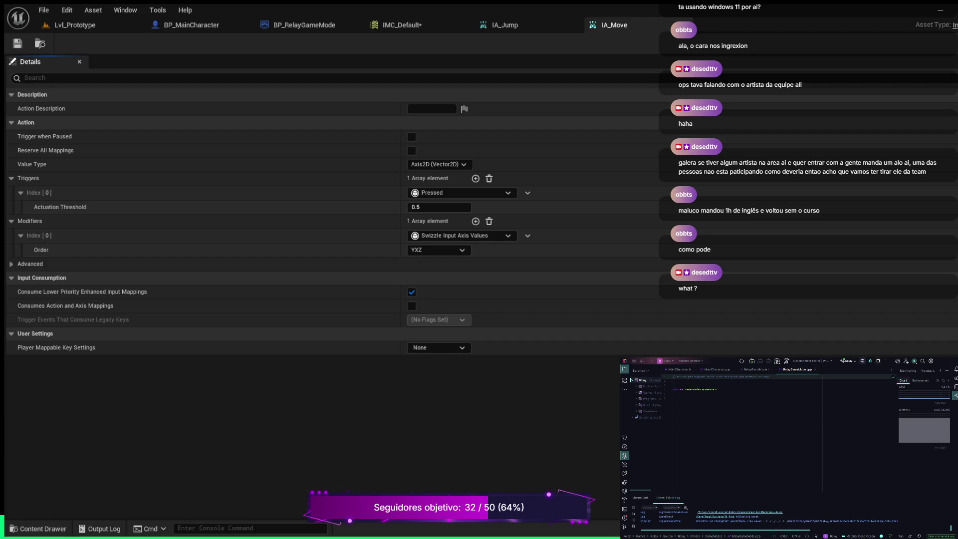
Step: Save IMC_Default and close its editor
click(401, 24)
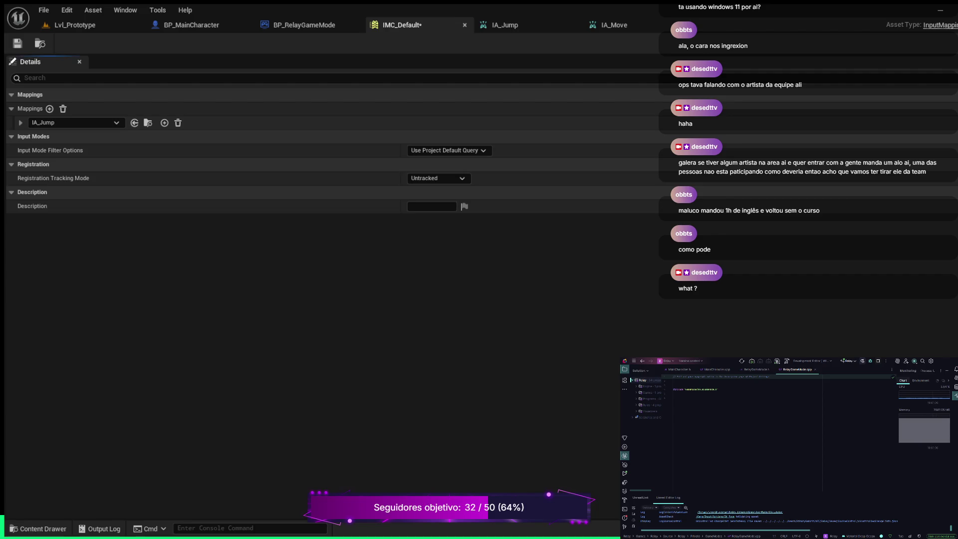
key(ctrl+s)
click(465, 25)
Step: Close the IA_Jump, IA_Move and BP_RelayGameMode editor tabs
click(399, 25)
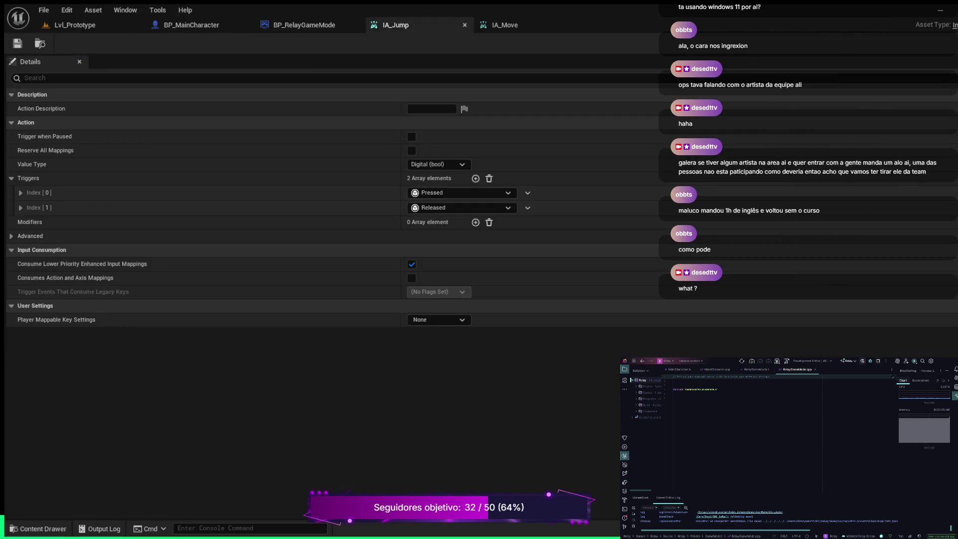
click(464, 25)
click(399, 25)
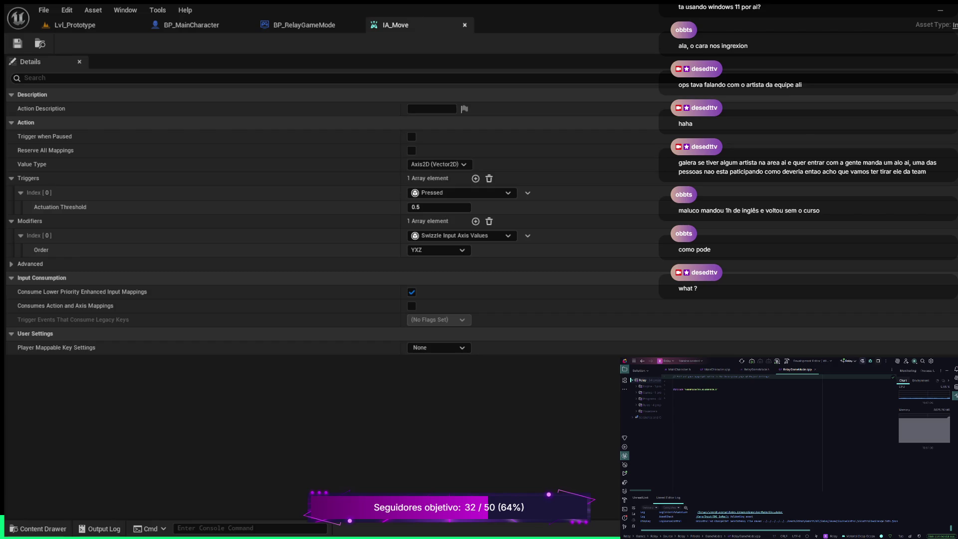
click(464, 25)
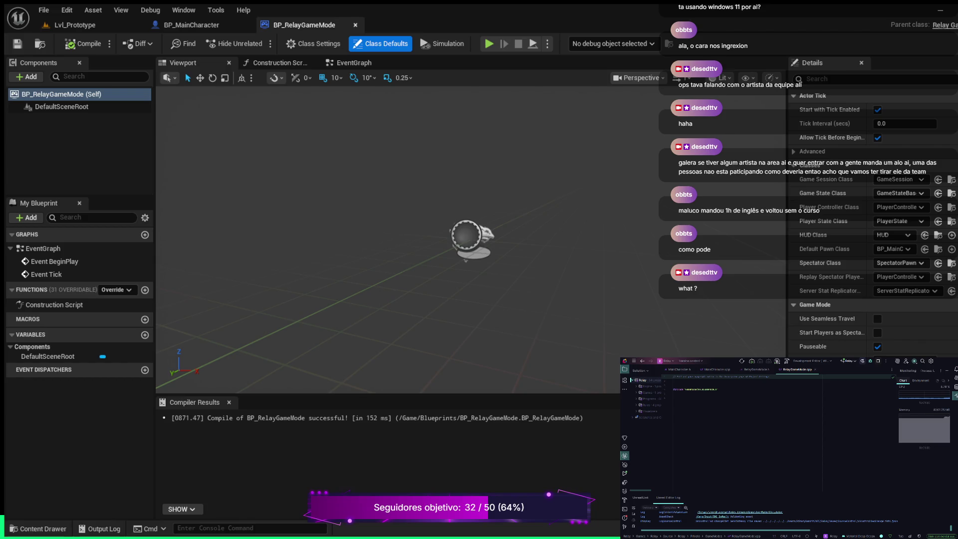
click(356, 25)
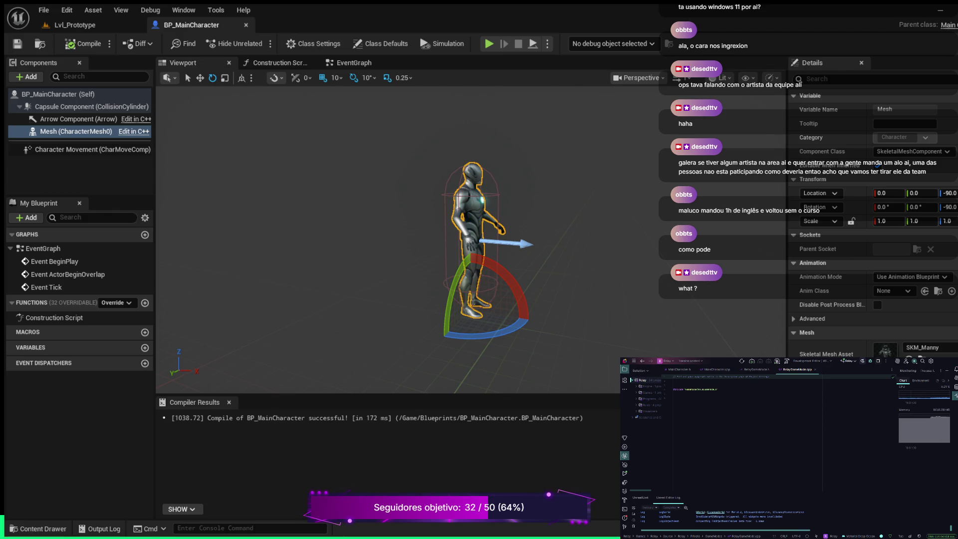
key(ctrl+space)
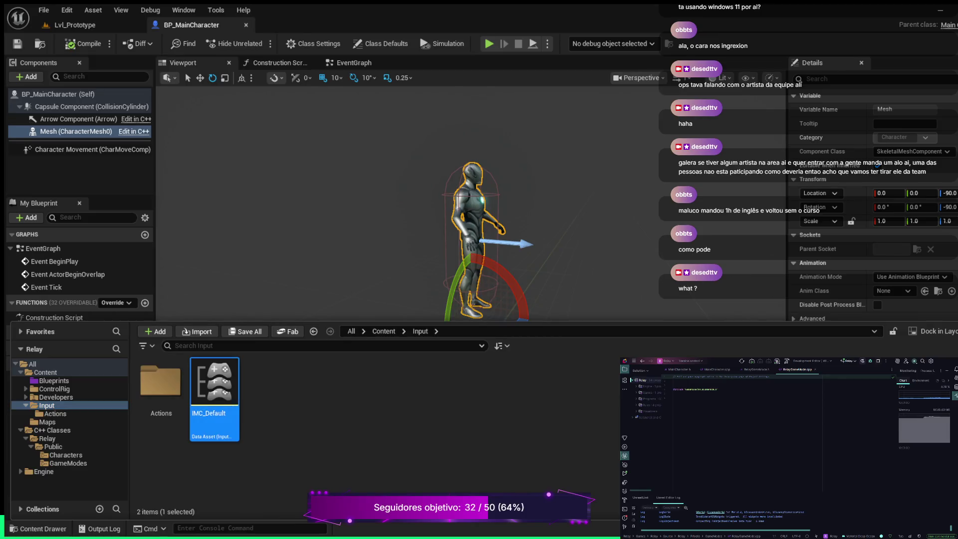
Step: Reopen IMC_Default, expand its IA_Jump mapping, and bind it to the Space Bar key
double_click(214, 394)
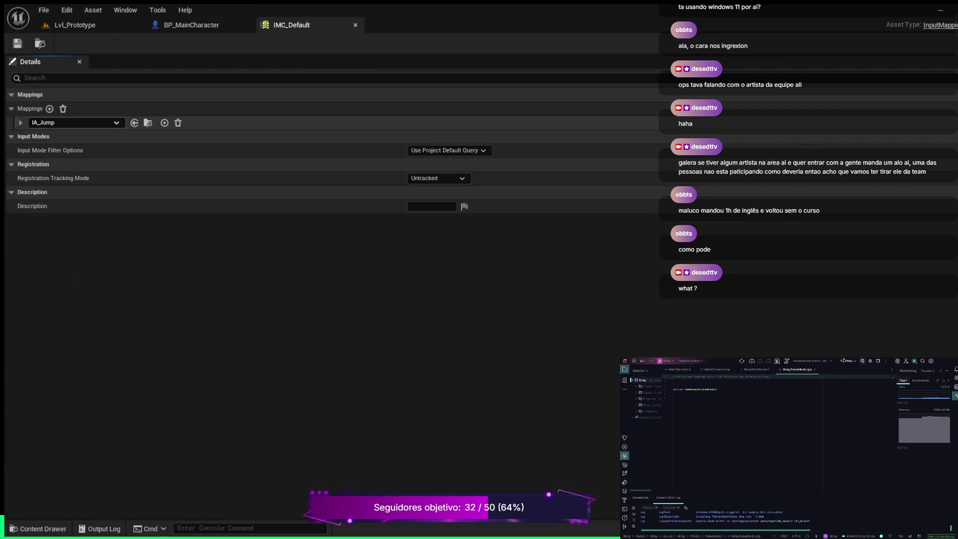
click(20, 122)
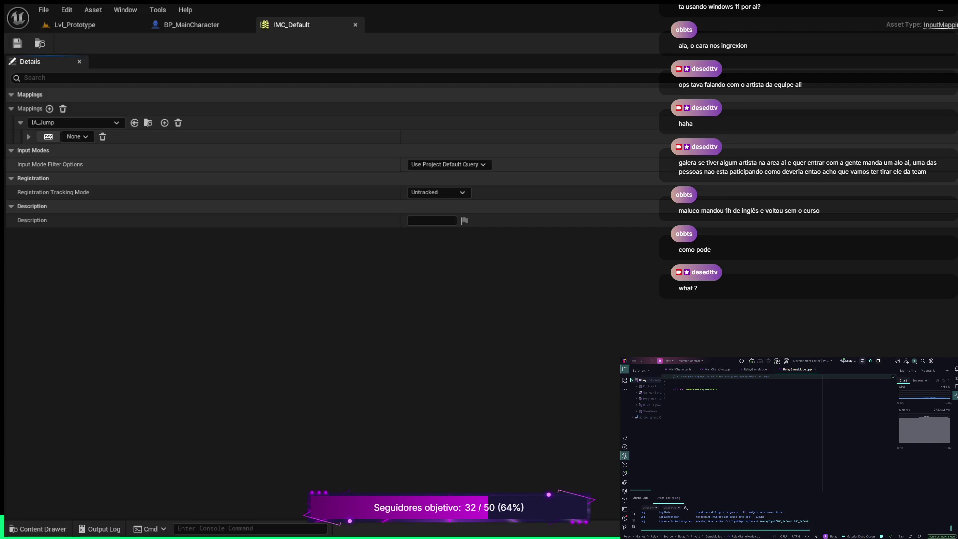
click(49, 136)
key(space)
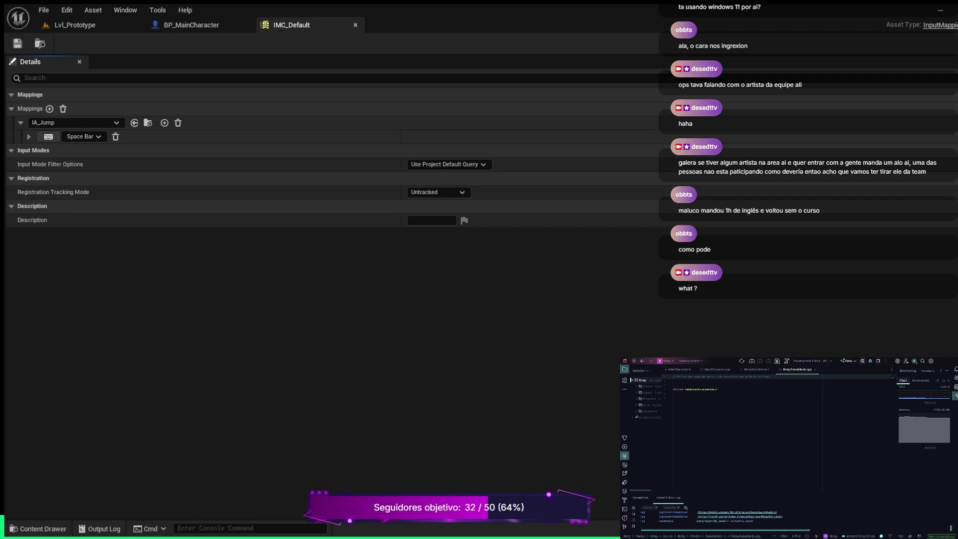
Step: Add a new IA_Move mapping to IMC_Default and bind it to the W key
click(49, 109)
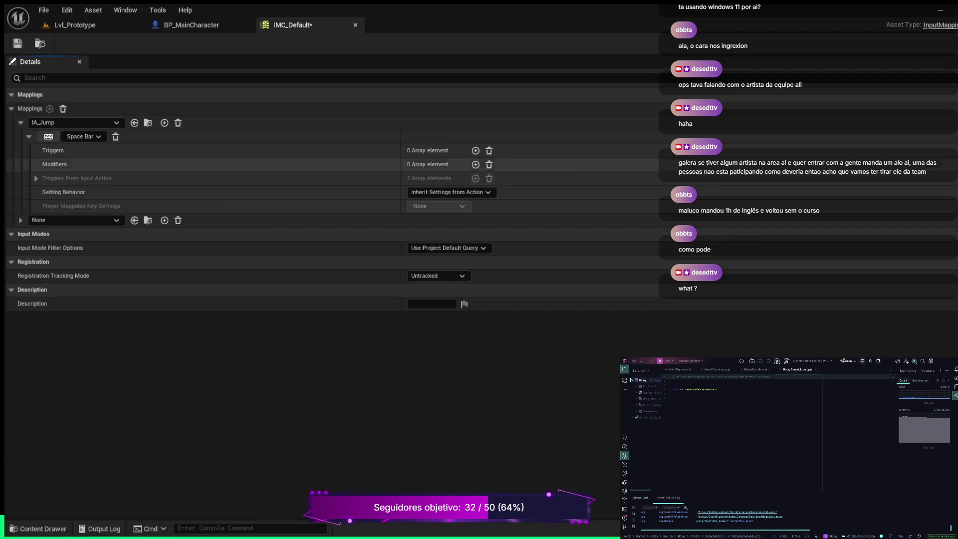
click(75, 220)
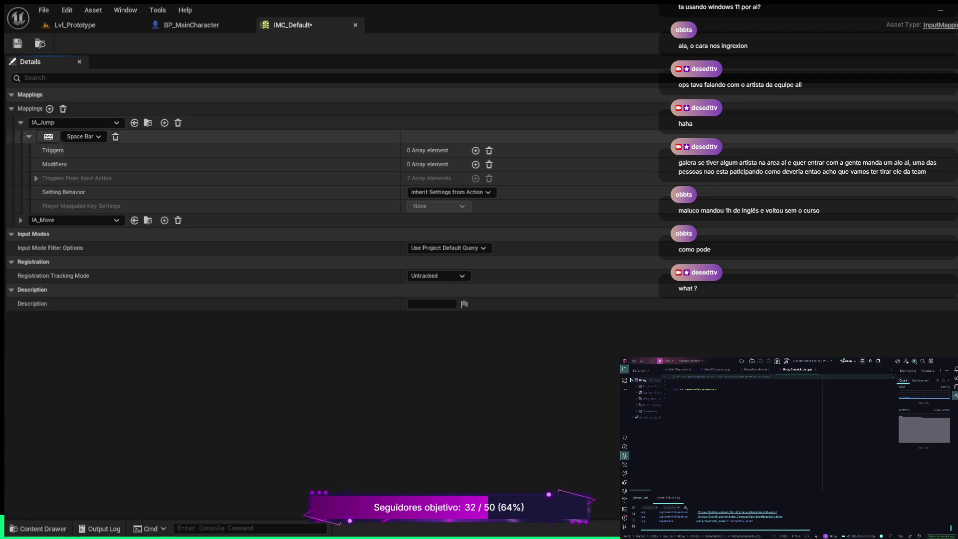
click(28, 136)
click(20, 150)
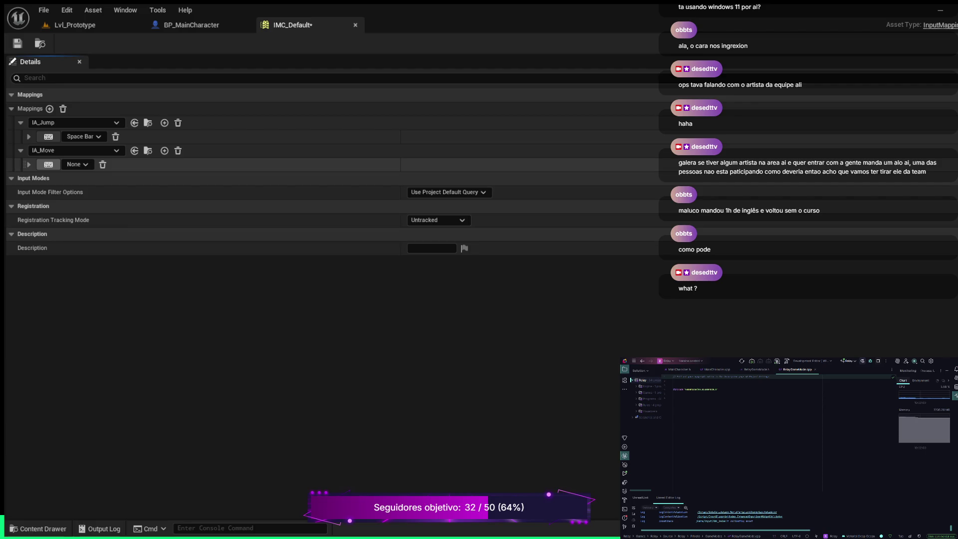
click(48, 164)
key(w)
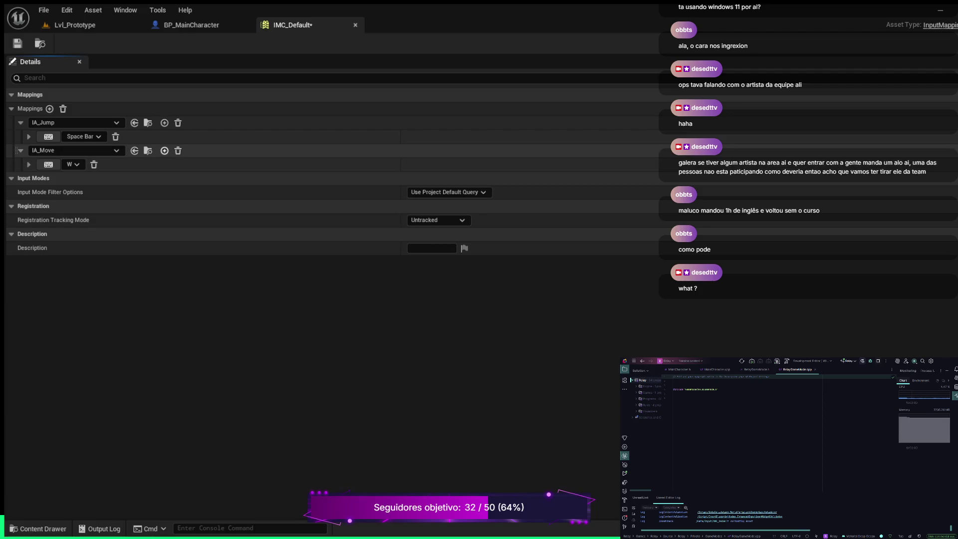
Step: Add S, A and D as further IA_Move keys, then show the Input folder's assets
click(164, 150)
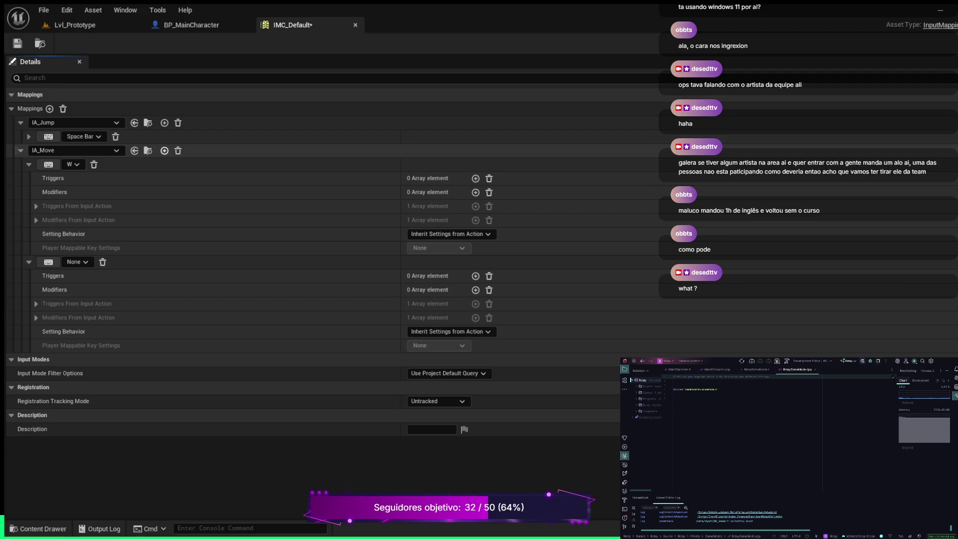
click(48, 262)
key(s)
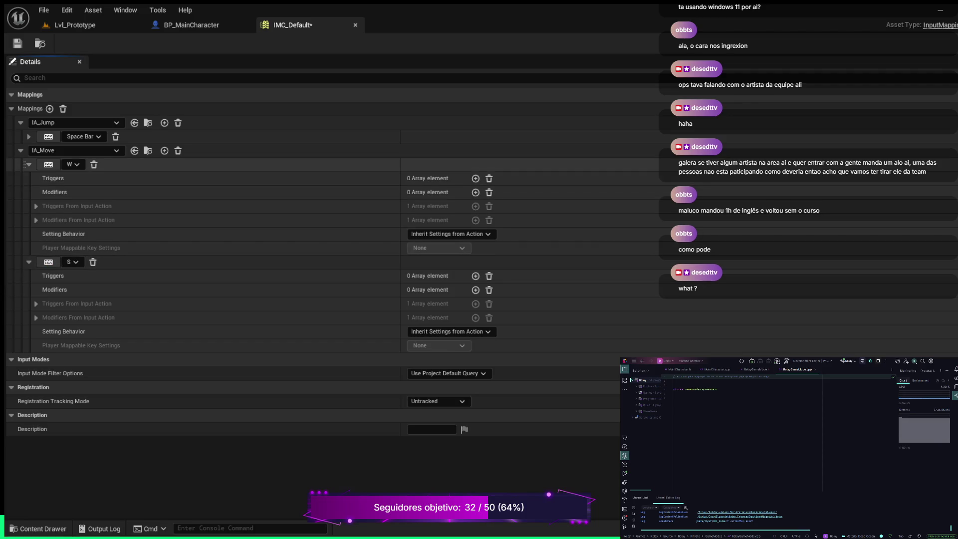
click(29, 164)
click(29, 178)
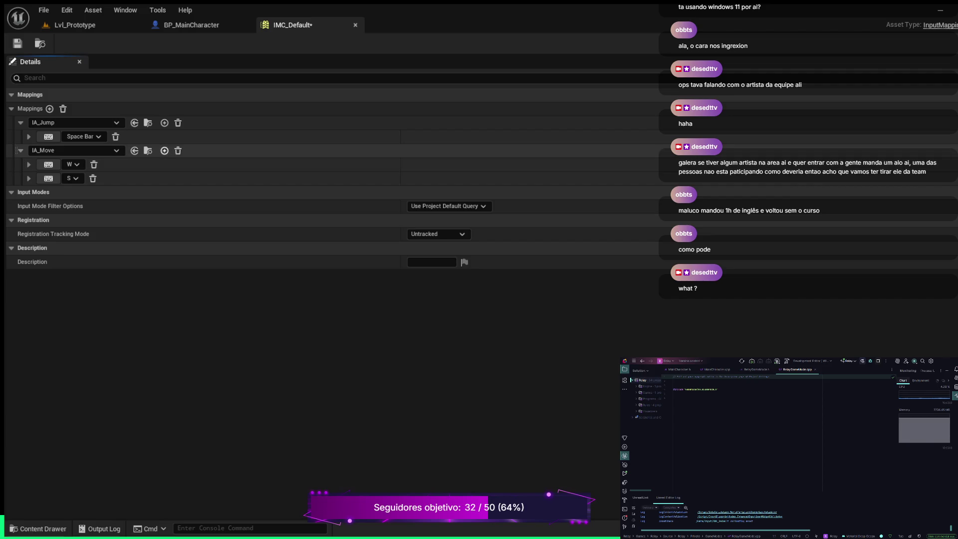
click(164, 151)
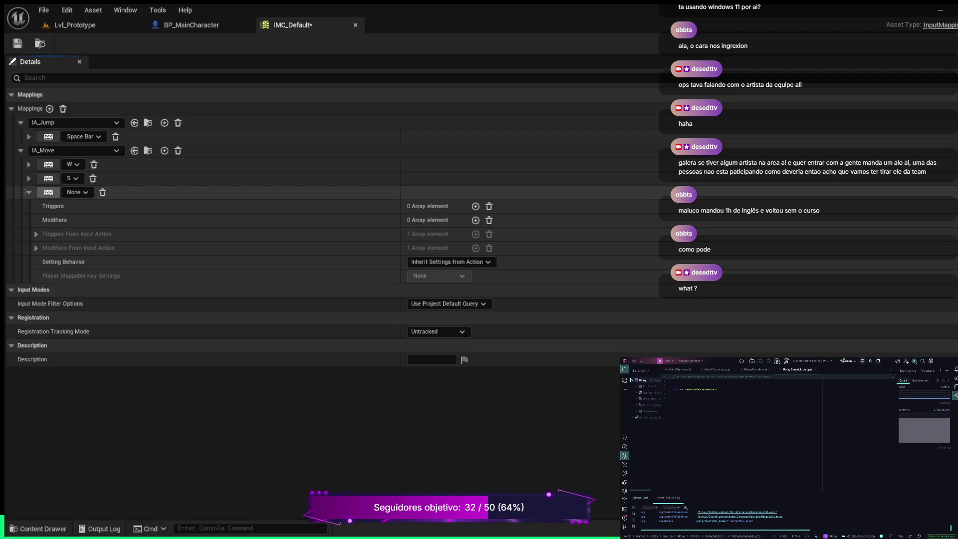
key(a)
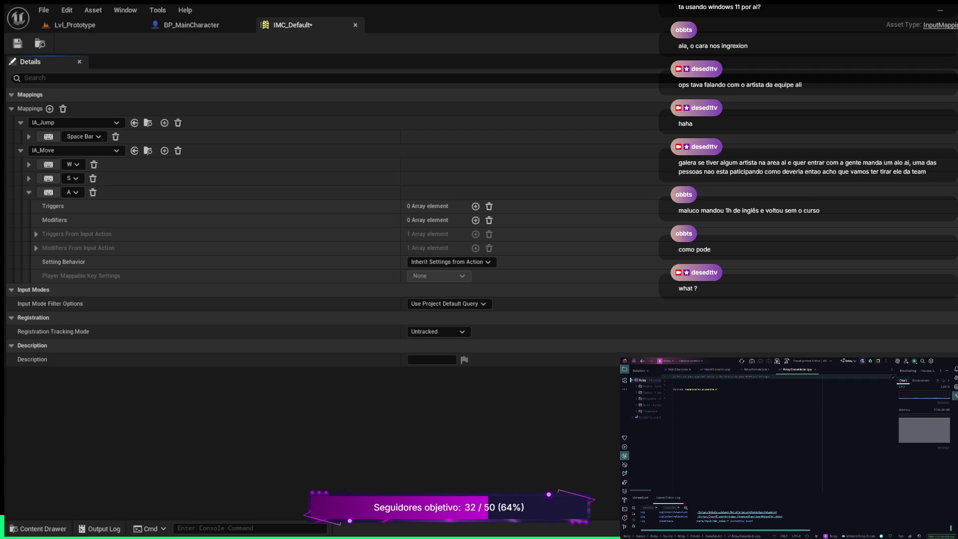
click(28, 192)
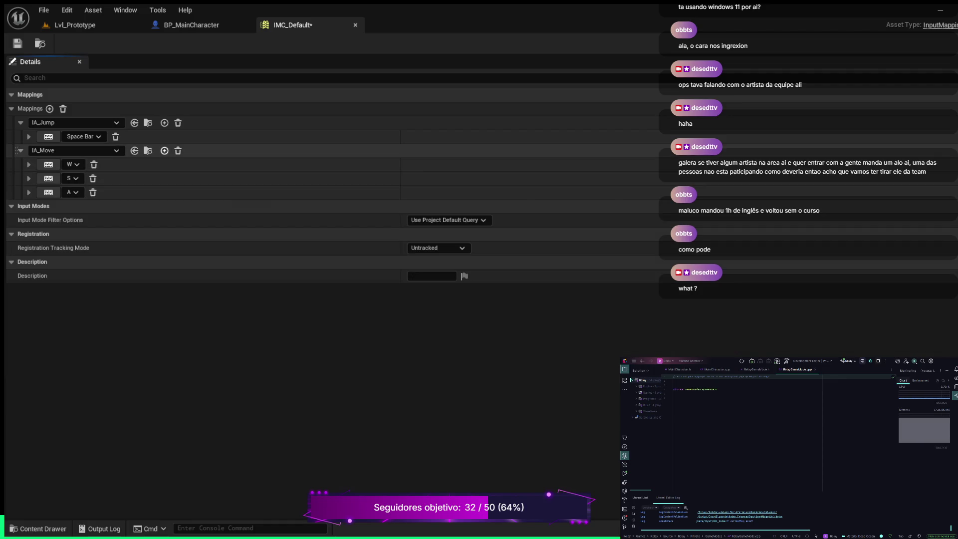
click(164, 150)
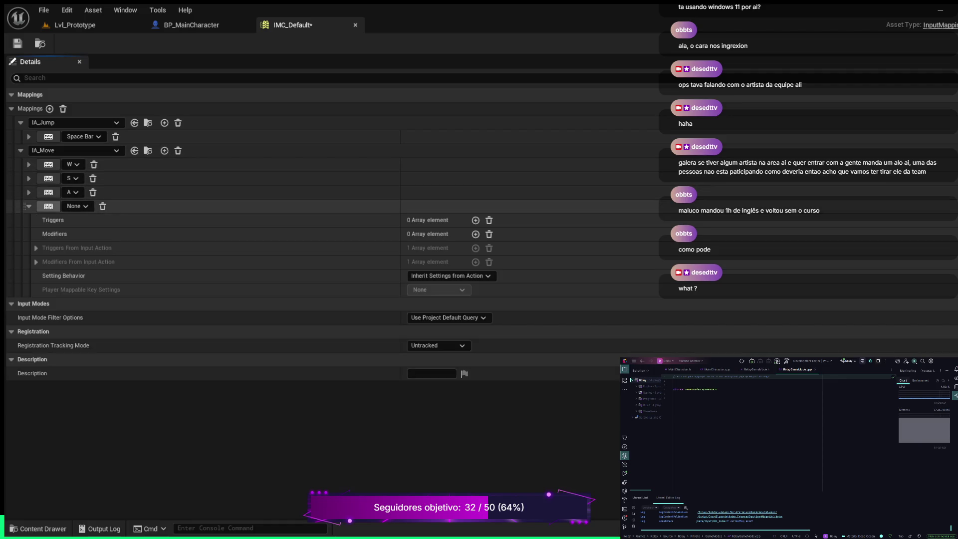
key(d)
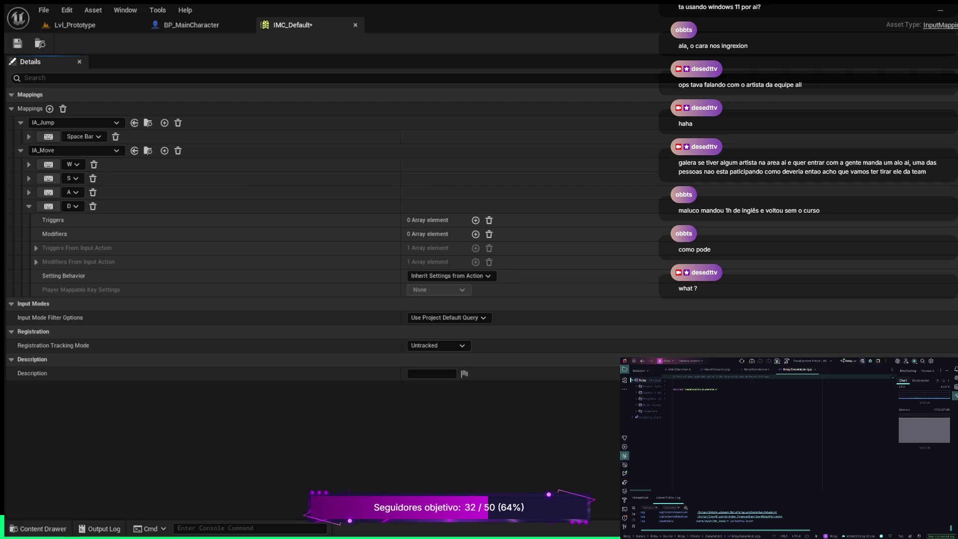
click(38, 528)
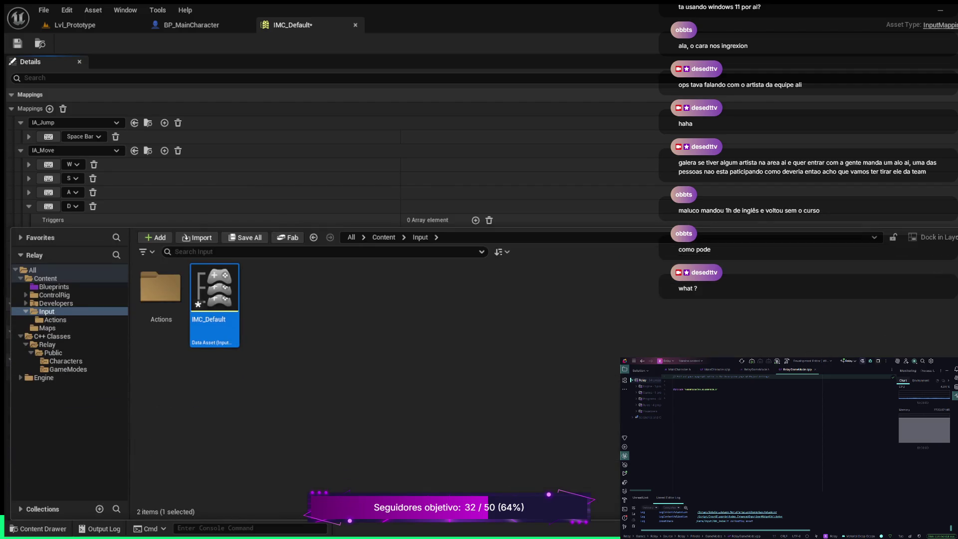
Step: Open IA_Move from Input > Actions, set Value Type to Axis2D (Vector2D), save, and return to IMC_Default
click(55, 319)
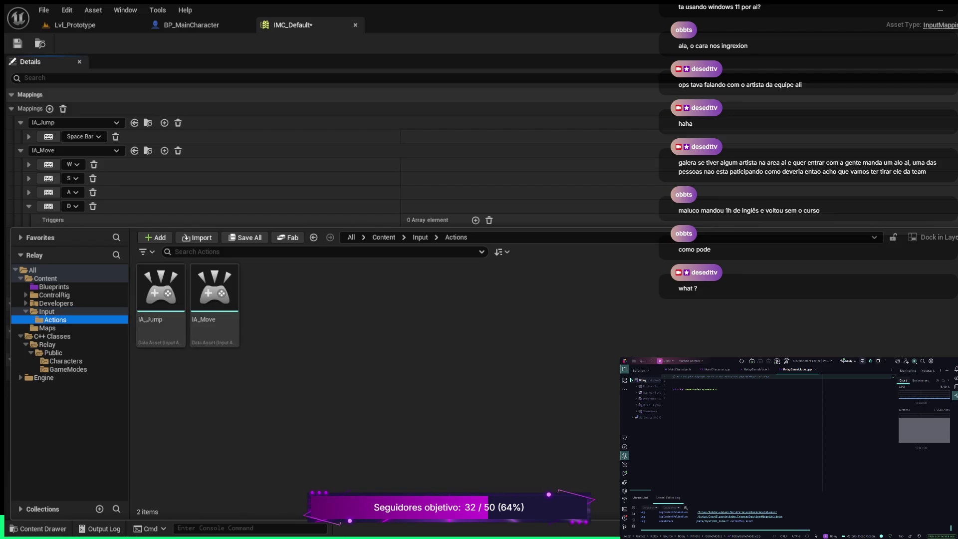
double_click(214, 292)
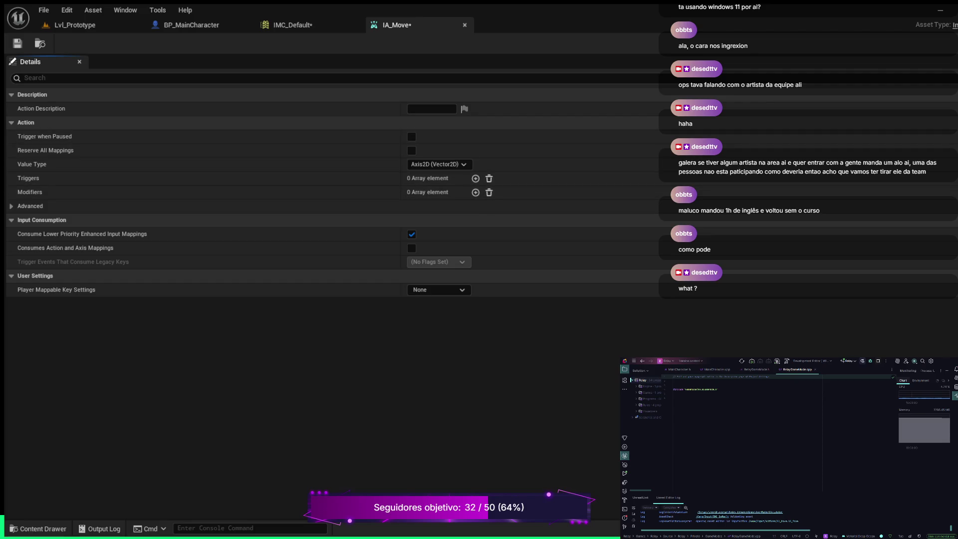
key(ctrl+s)
click(293, 24)
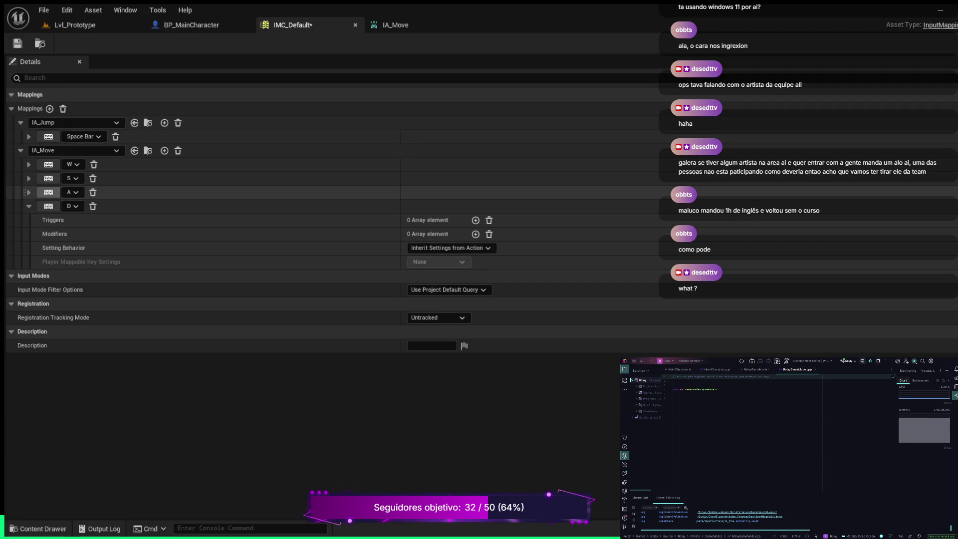
Step: Give IA_Move's A key a Negate modifier acting on X, Y and Z
click(29, 192)
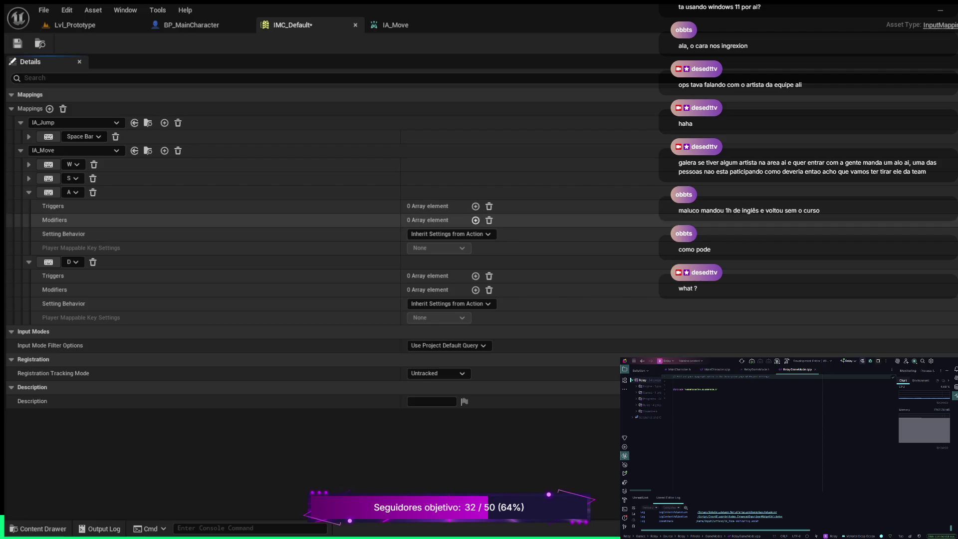
click(475, 220)
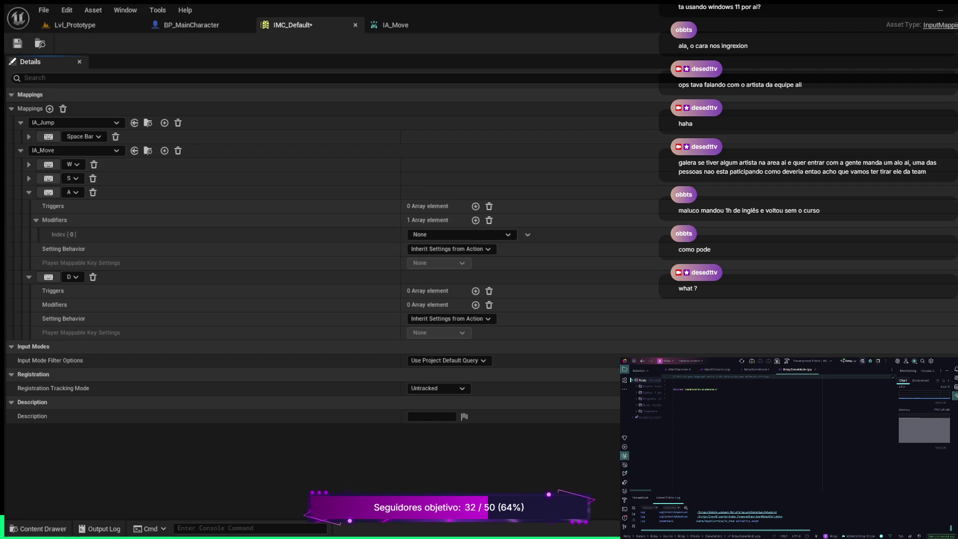
click(439, 291)
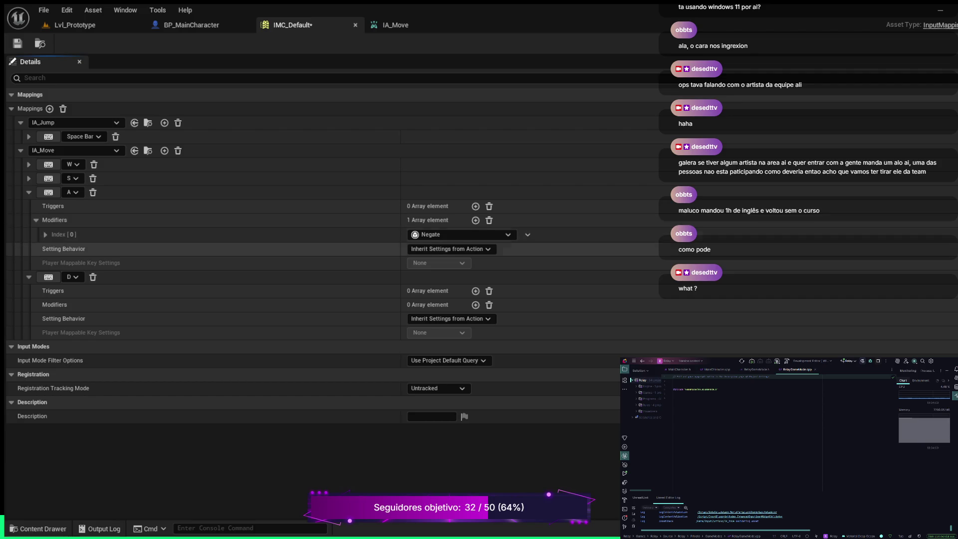
click(45, 234)
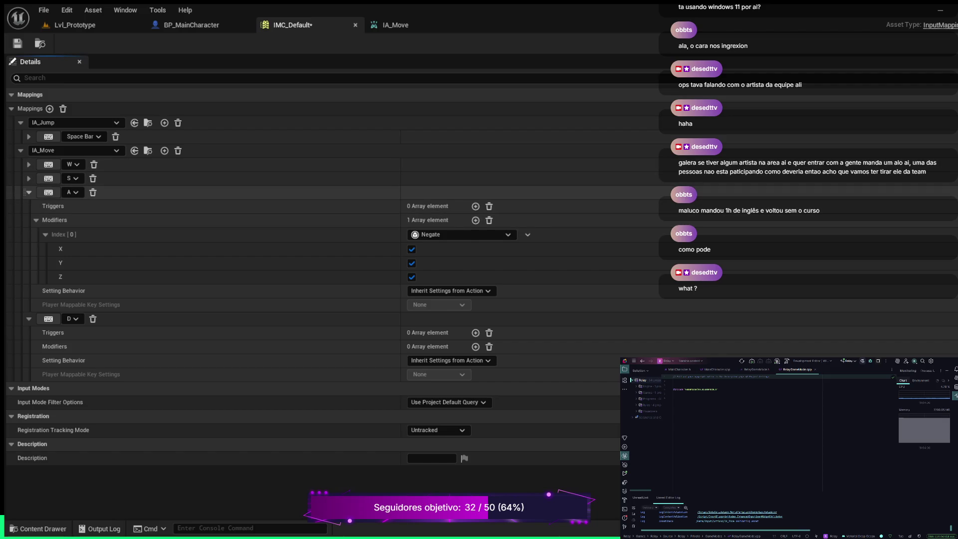
click(29, 192)
click(29, 178)
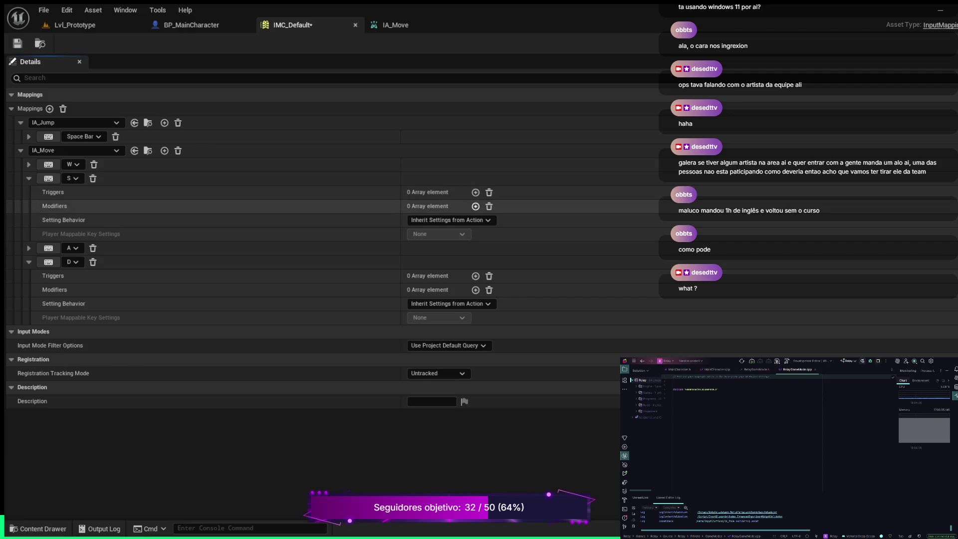
Step: Give the S key a Swizzle Input Axis Values (YXZ) modifier plus Negate, and save IMC_Default
click(476, 206)
click(475, 206)
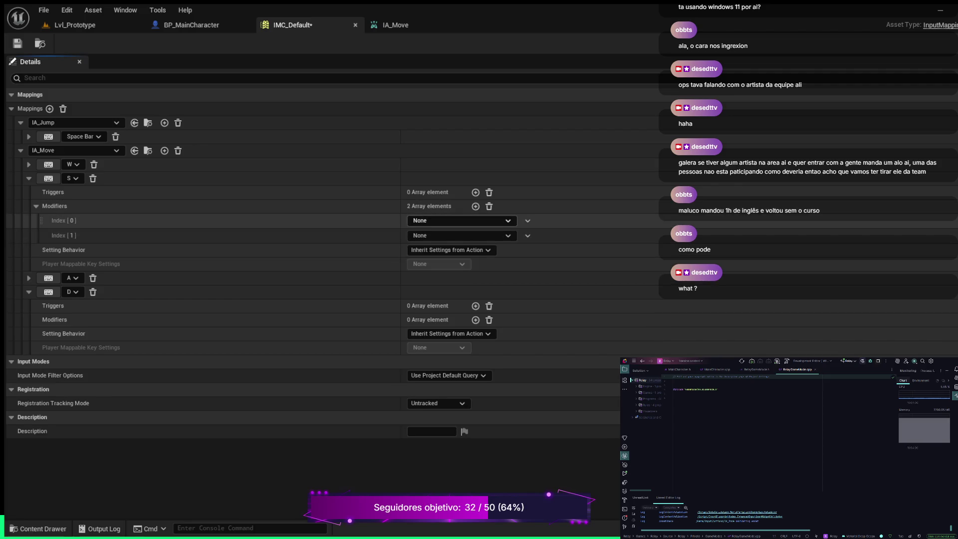
click(459, 221)
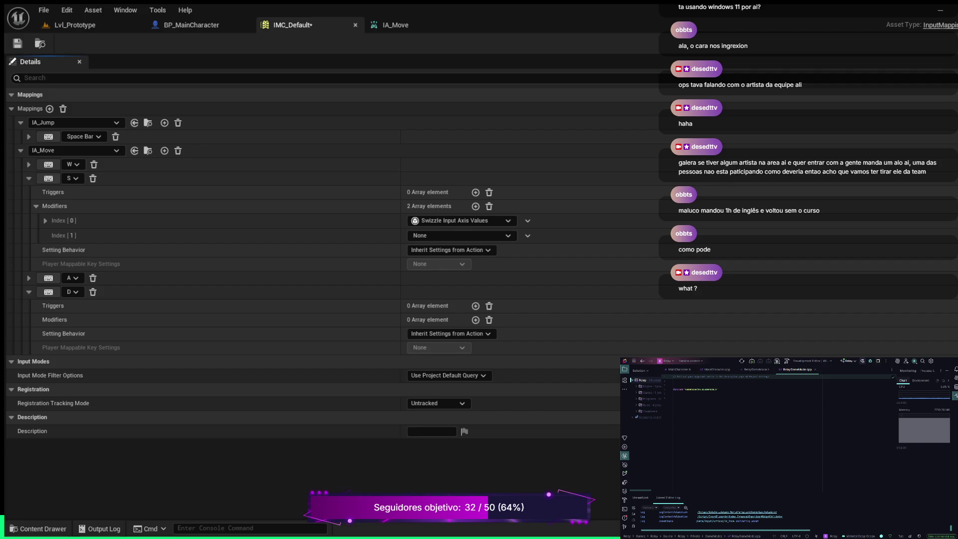
click(461, 235)
click(449, 292)
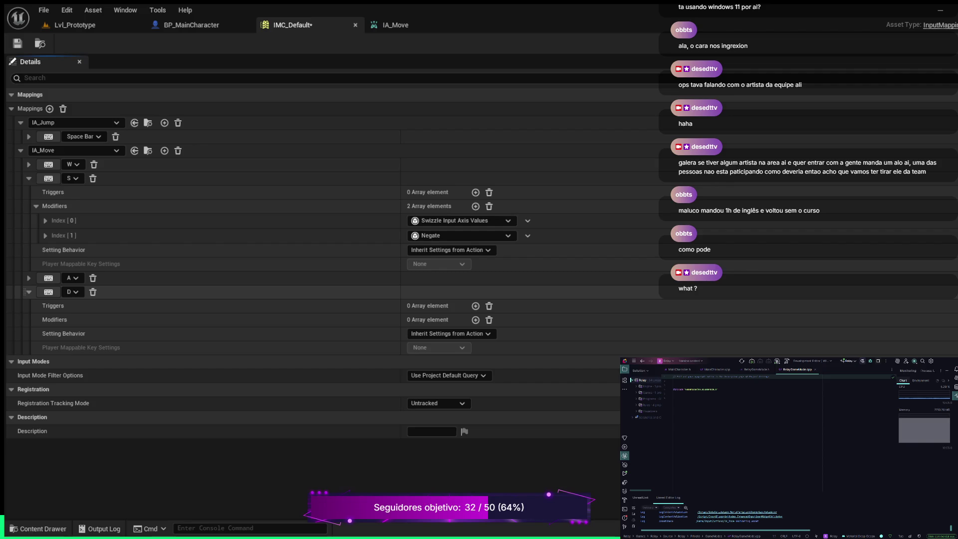
click(46, 220)
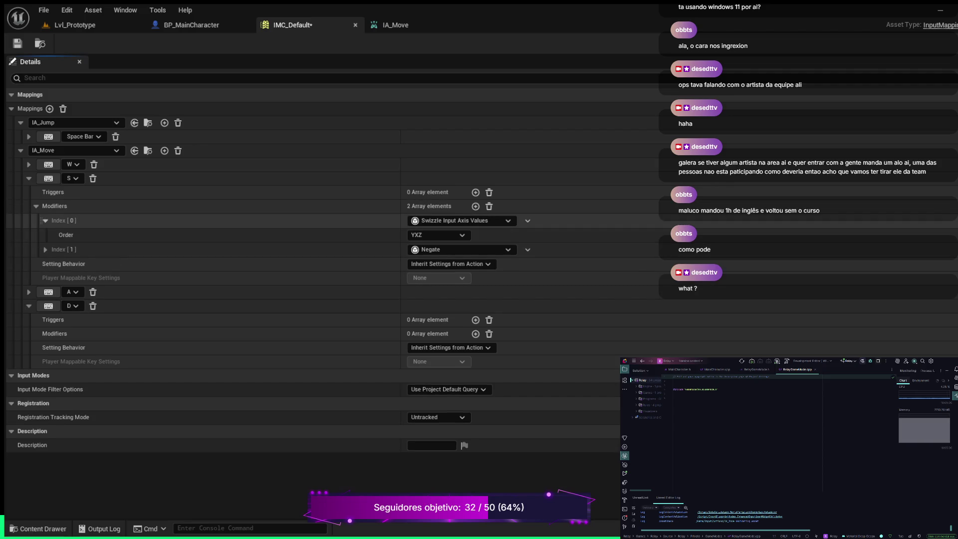
click(45, 250)
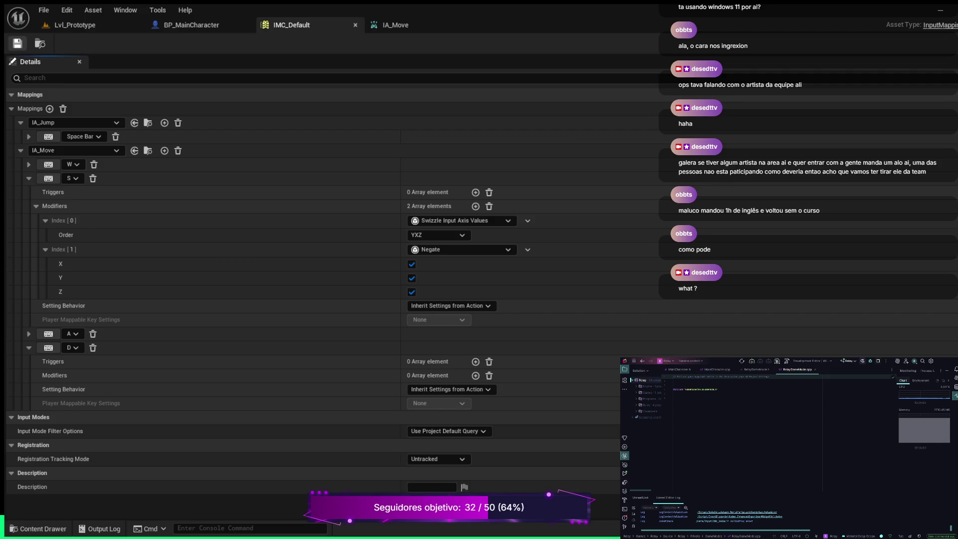
click(44, 10)
Step: Close the IMC_Default and IA_Move editors, then add a blank line below the include in the IDE
click(355, 25)
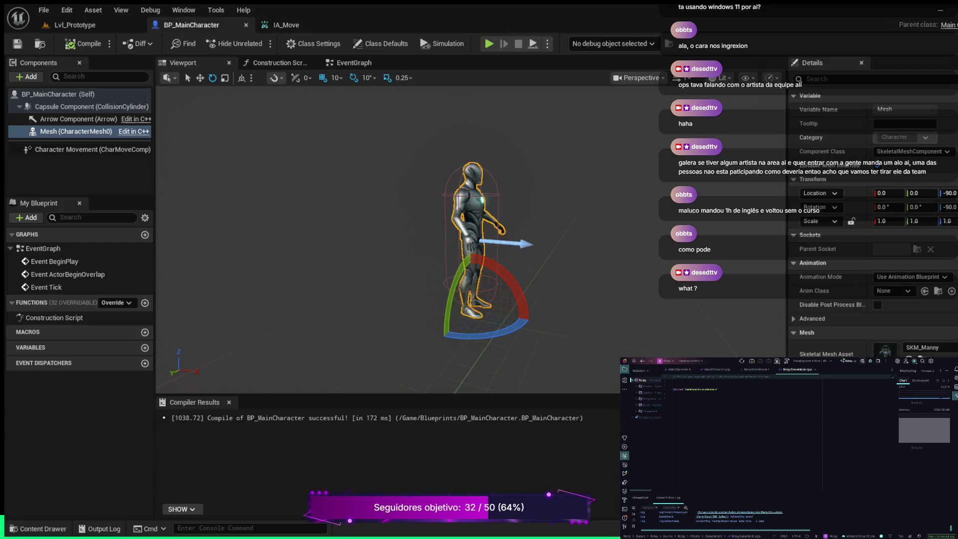
click(286, 25)
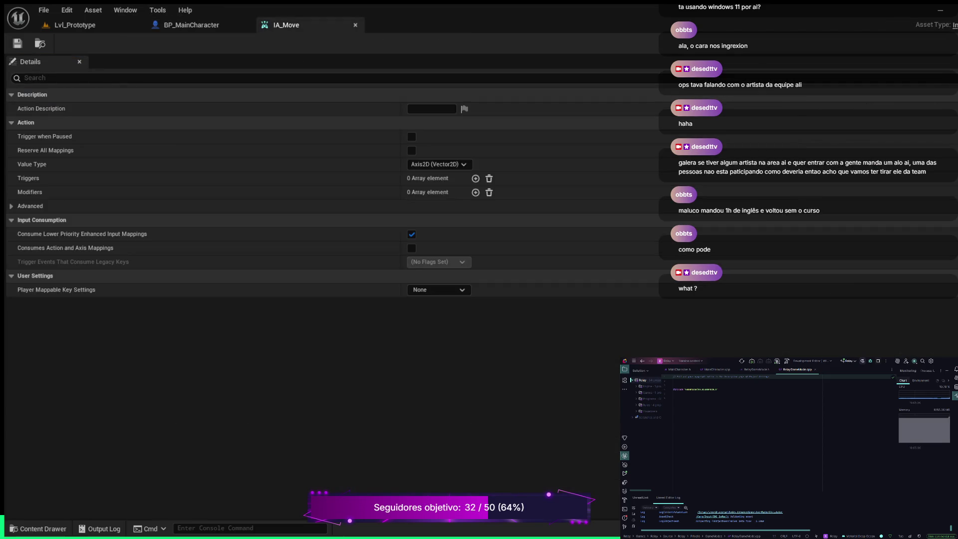
click(356, 25)
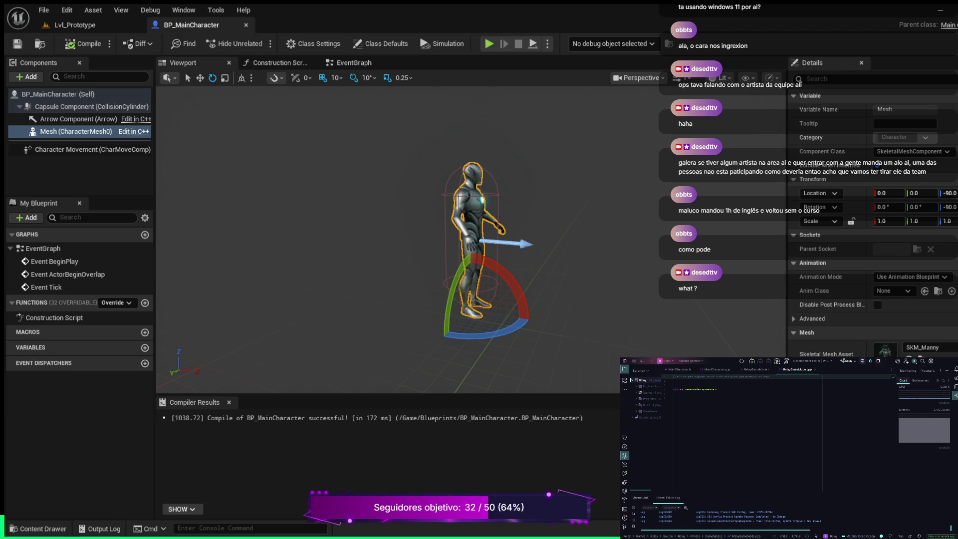
key(Return)
click(637, 386)
Step: Widen the solution tree and open Relay.Build.cs from Games > Relay > Source > Relay
click(637, 386)
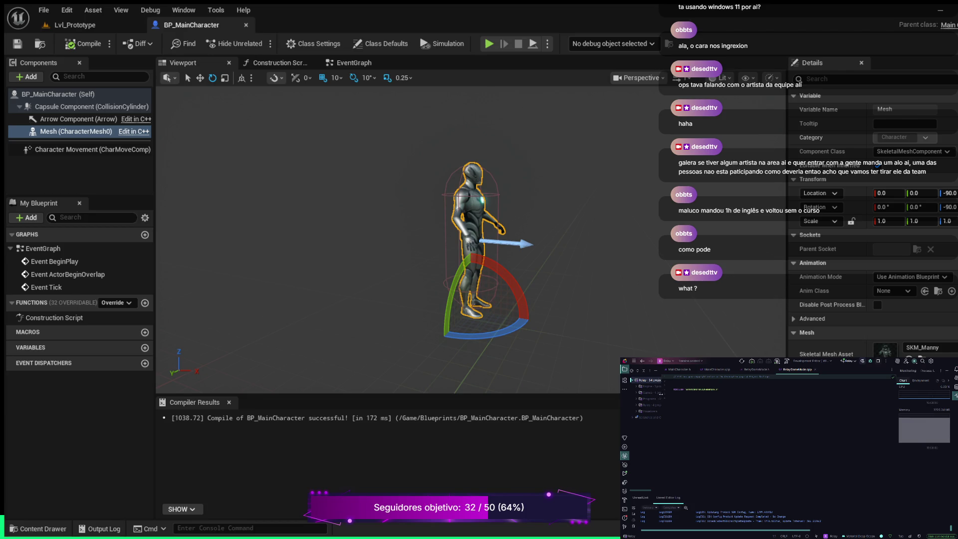
drag(678, 424, 694, 424)
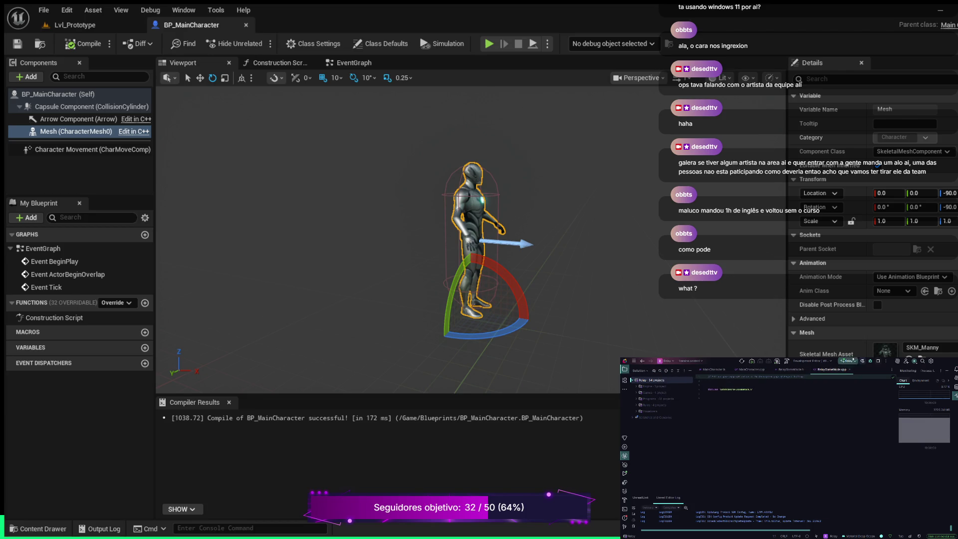
click(954, 396)
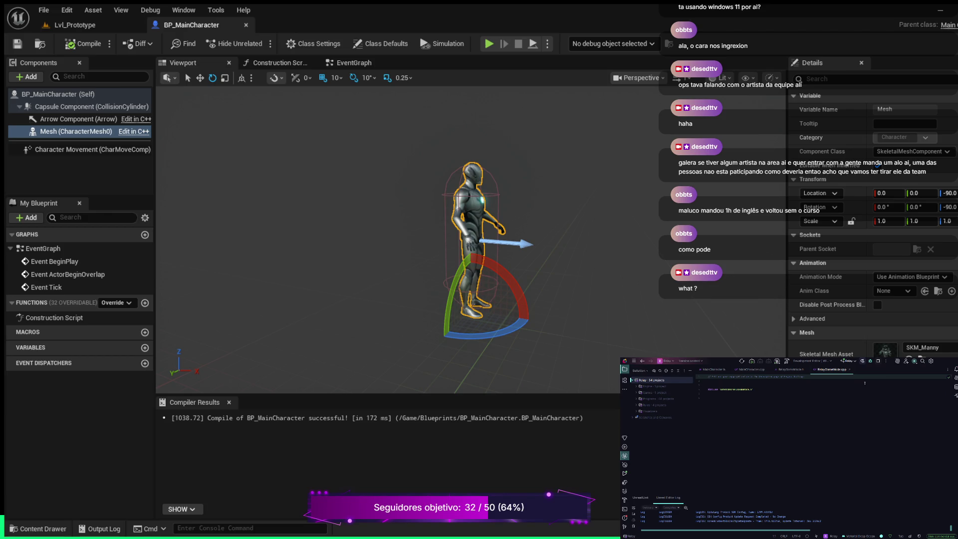
click(636, 393)
click(646, 418)
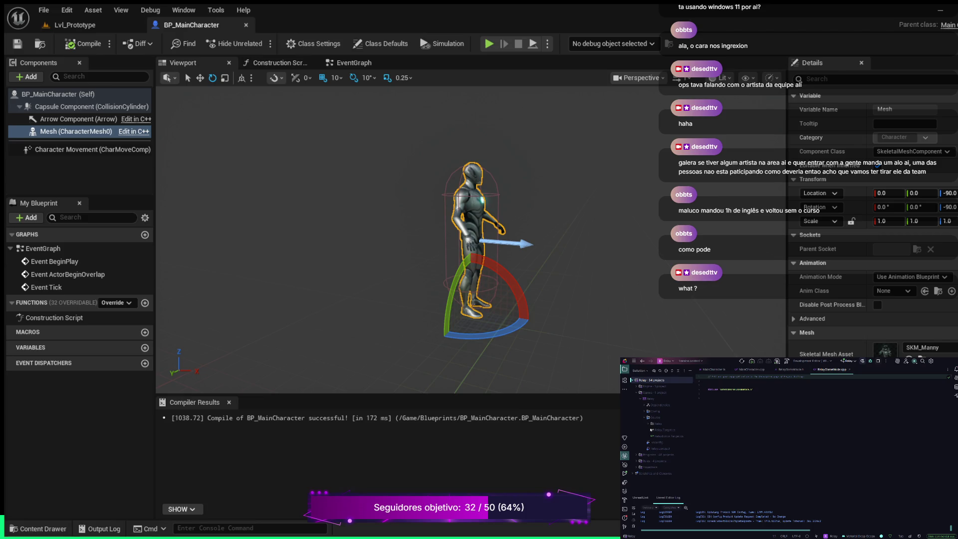
click(648, 424)
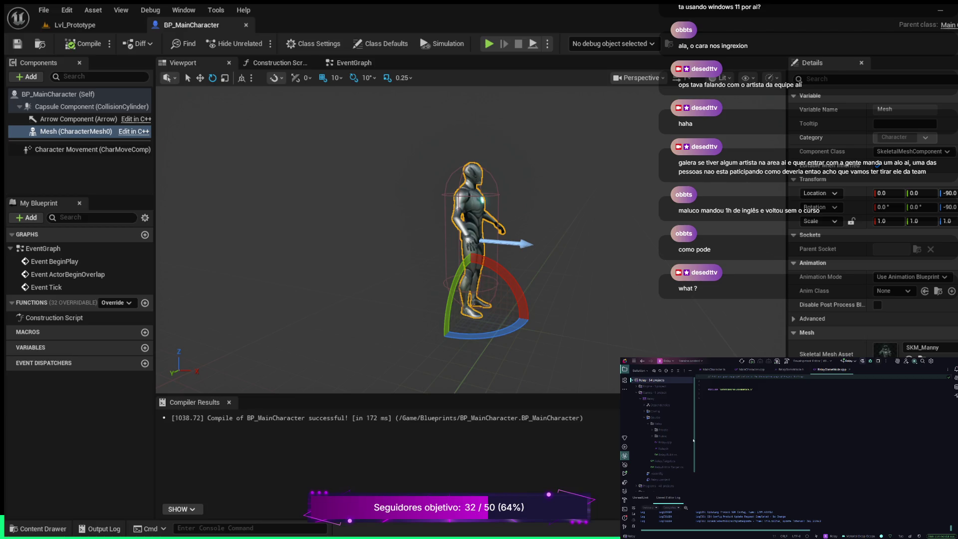
double_click(671, 454)
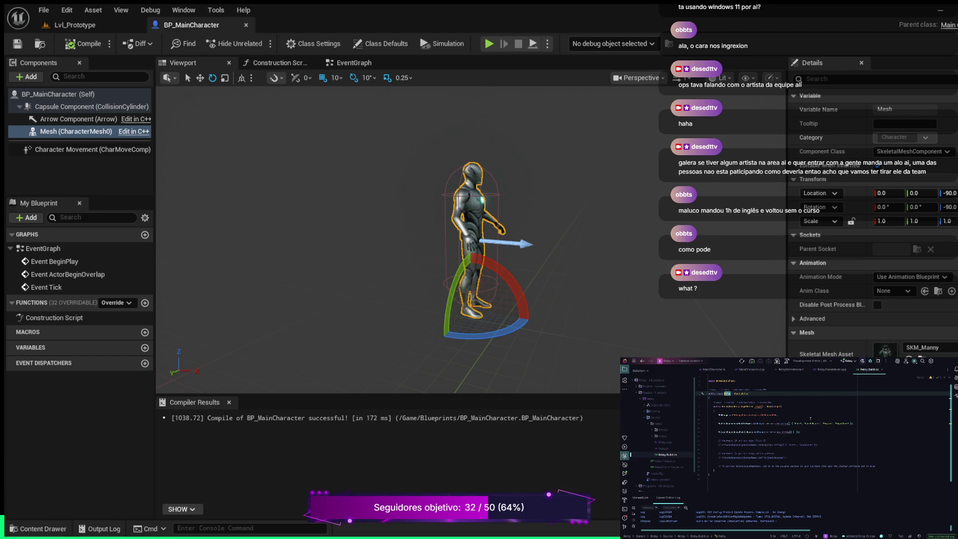
Step: Add "SlateCore" to the Relay module's AddRange dependencies, then switch to the Lvl_Prototype level
click(758, 419)
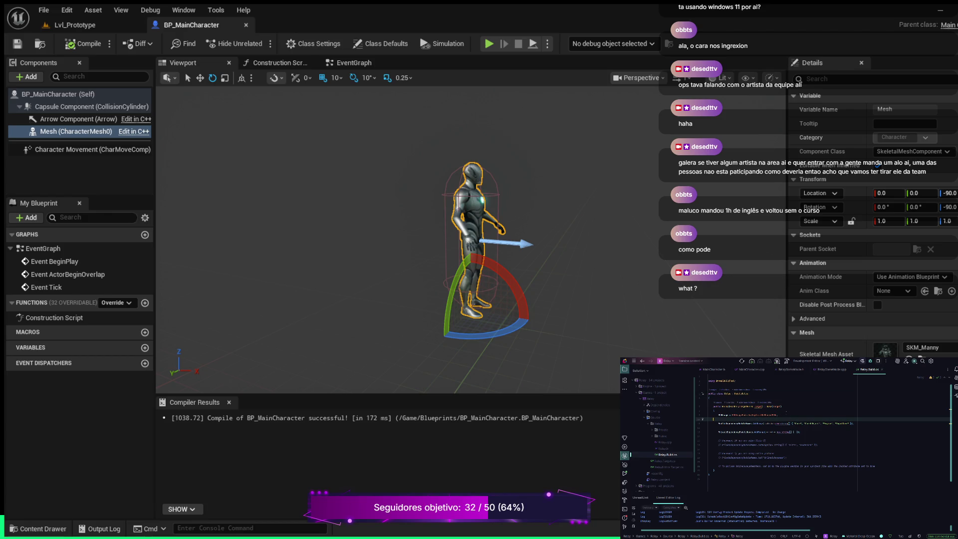
key(Return)
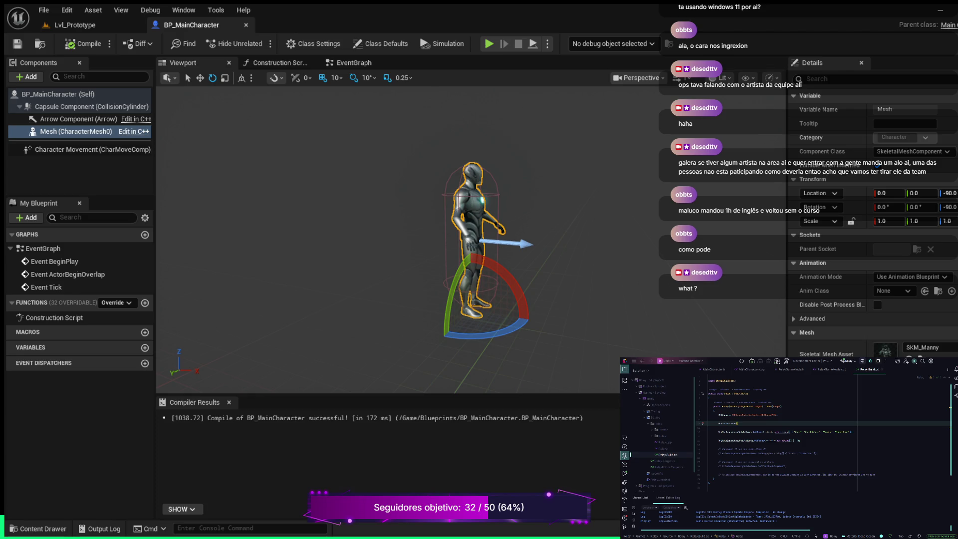
text(Path.Co)
text(mbine()
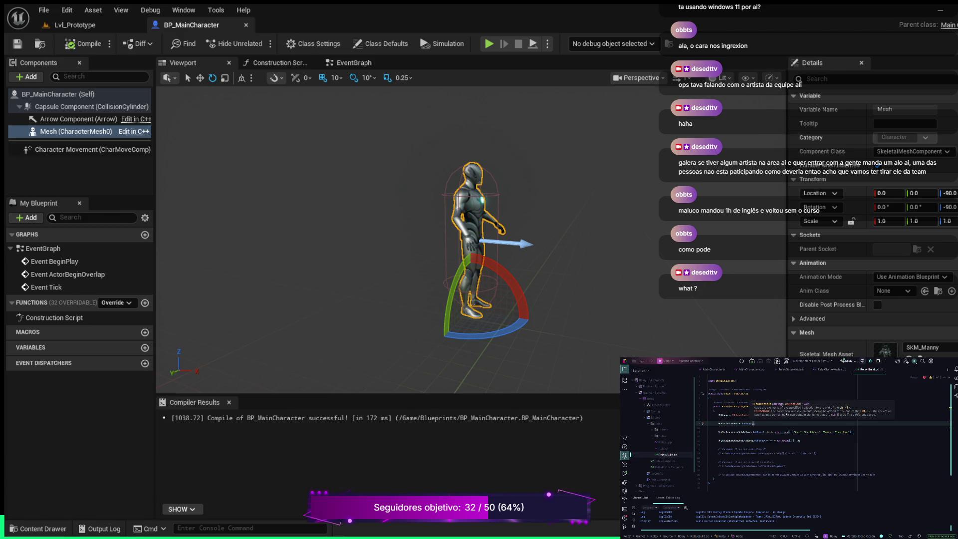
text(Modu)
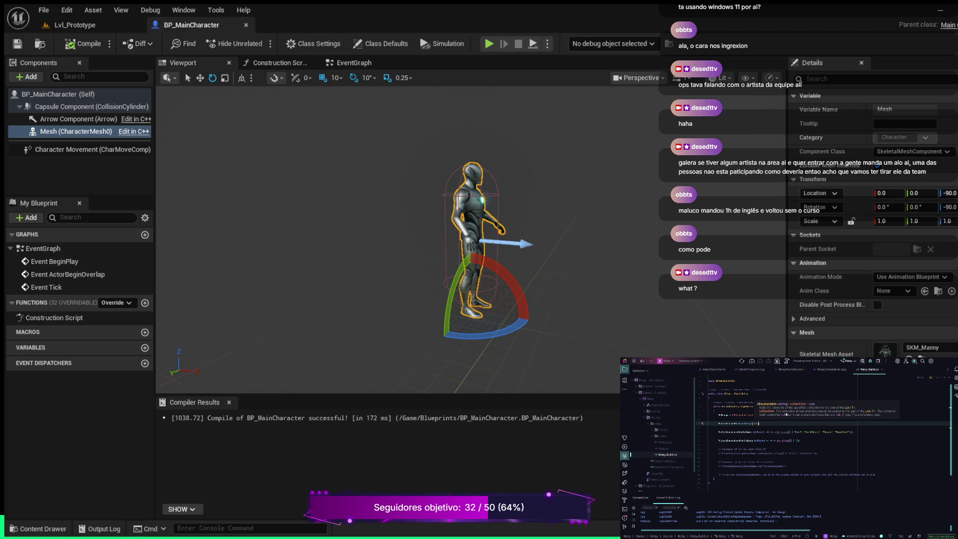
text(leNames)
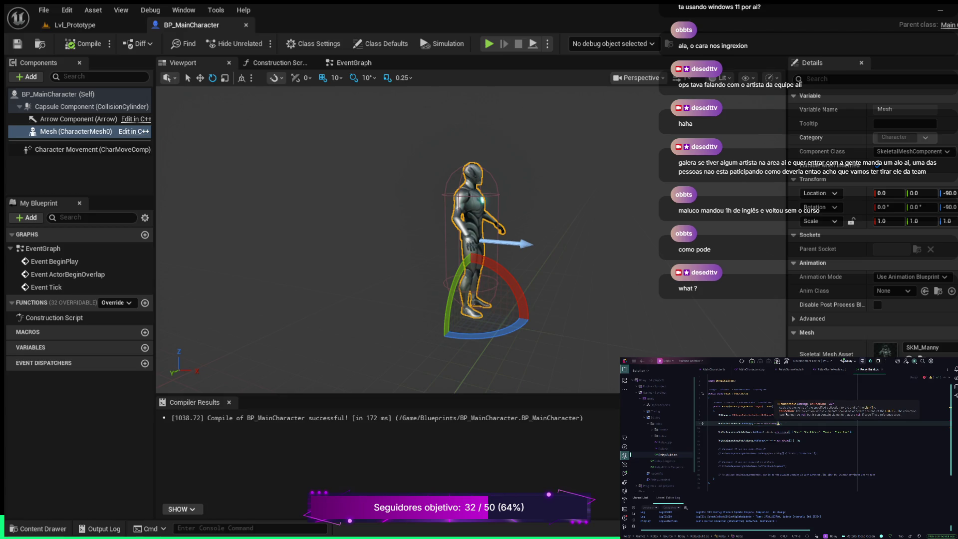
text({ )
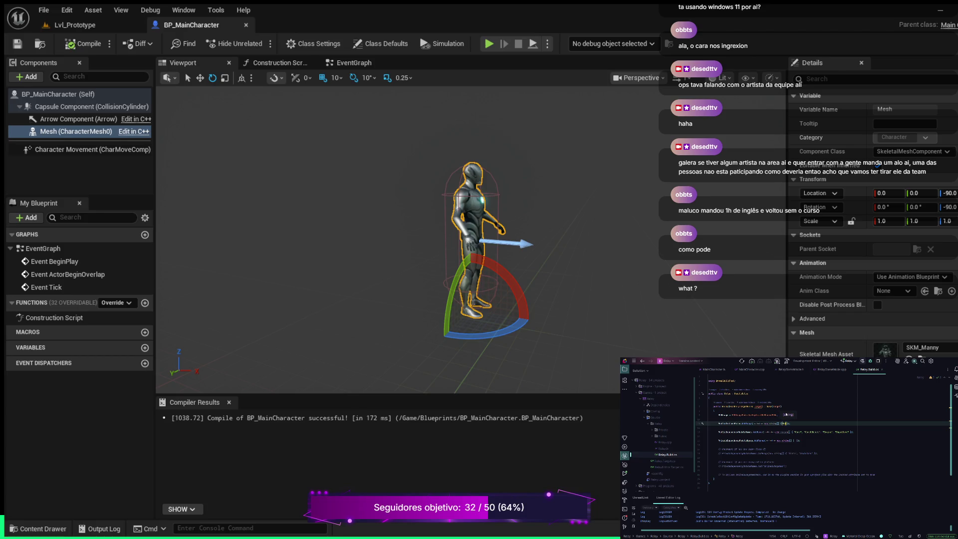
text("Core)
key(Up)
key(Up)
key(Down)
key(Down)
key(Down)
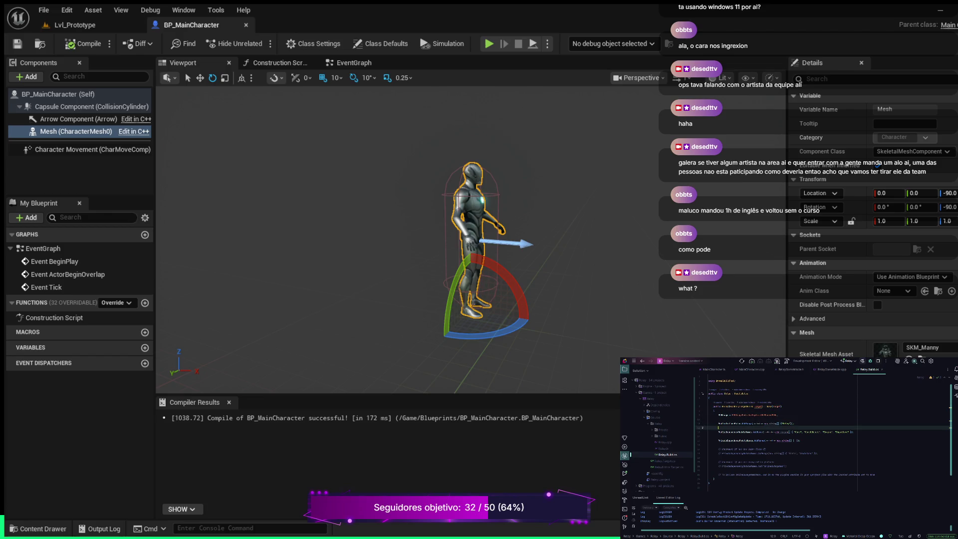
click(772, 432)
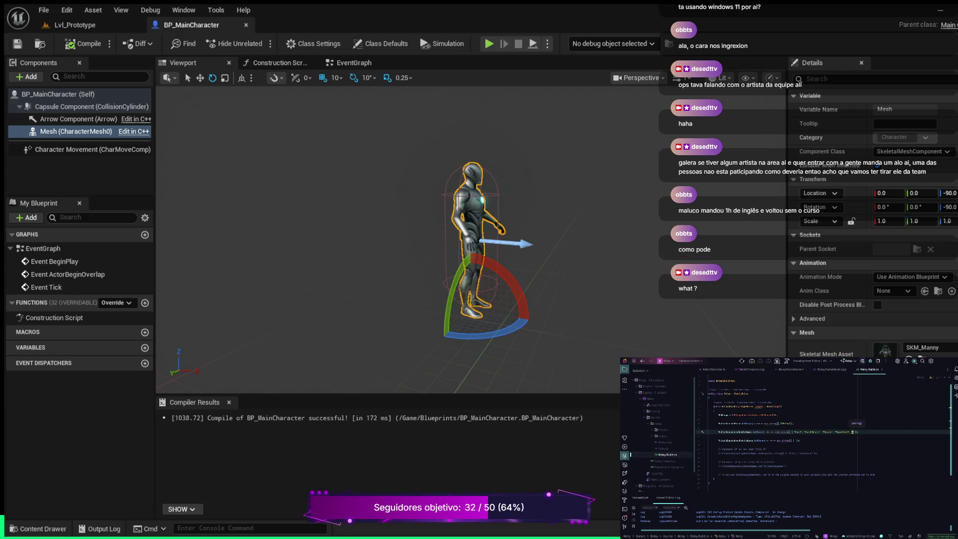
text(Slate)
text(Core)
click(837, 407)
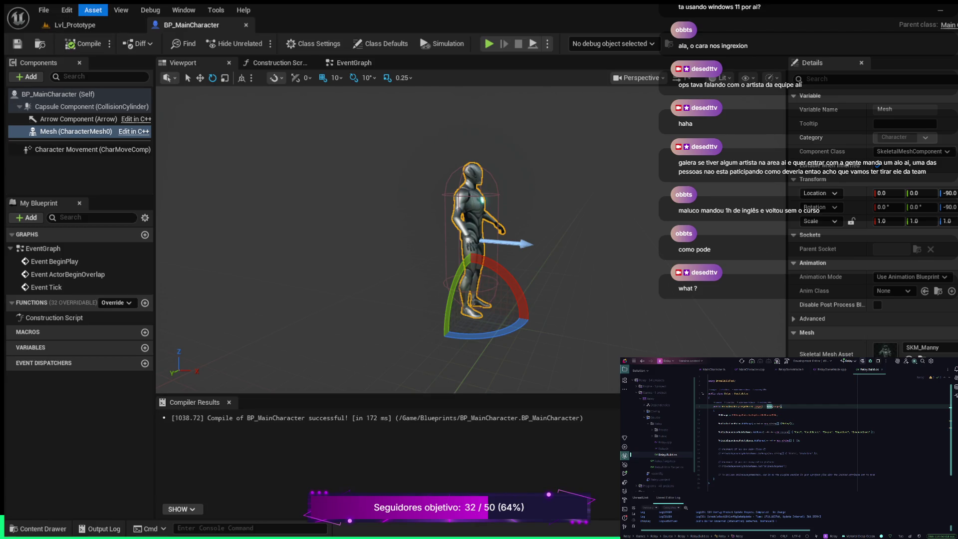
click(75, 25)
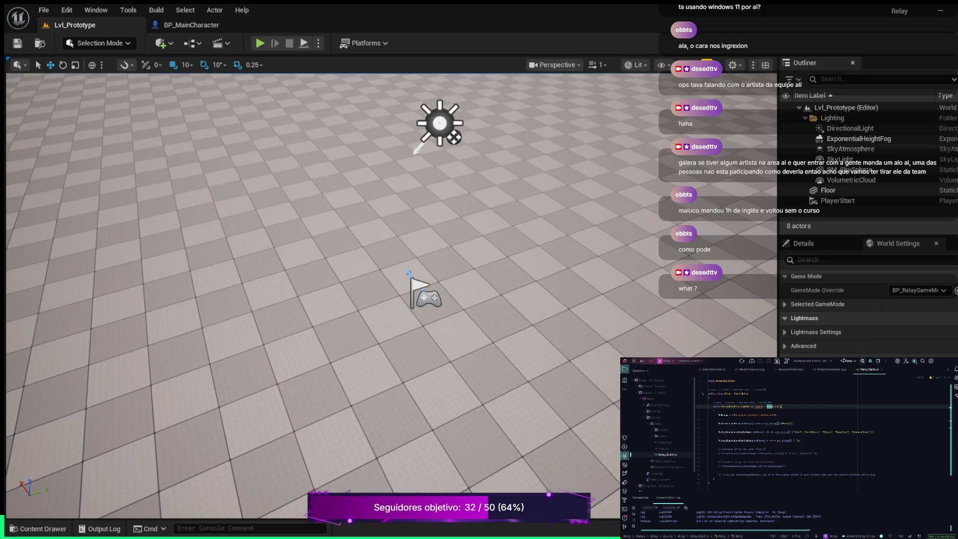
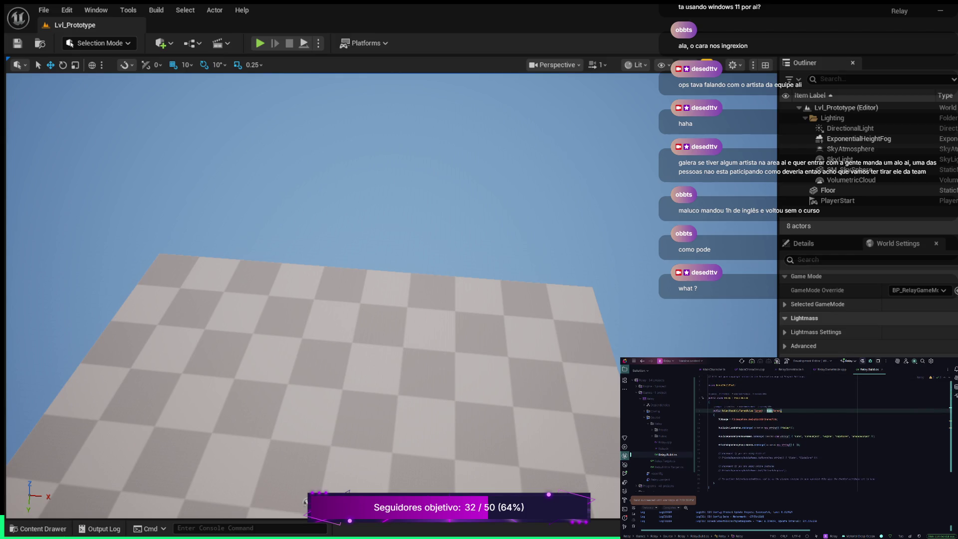
Step: Close the Relay.Build.cs and RelayGameMode.cpp tabs, leaving RelayGameMode.h in the editor
click(882, 370)
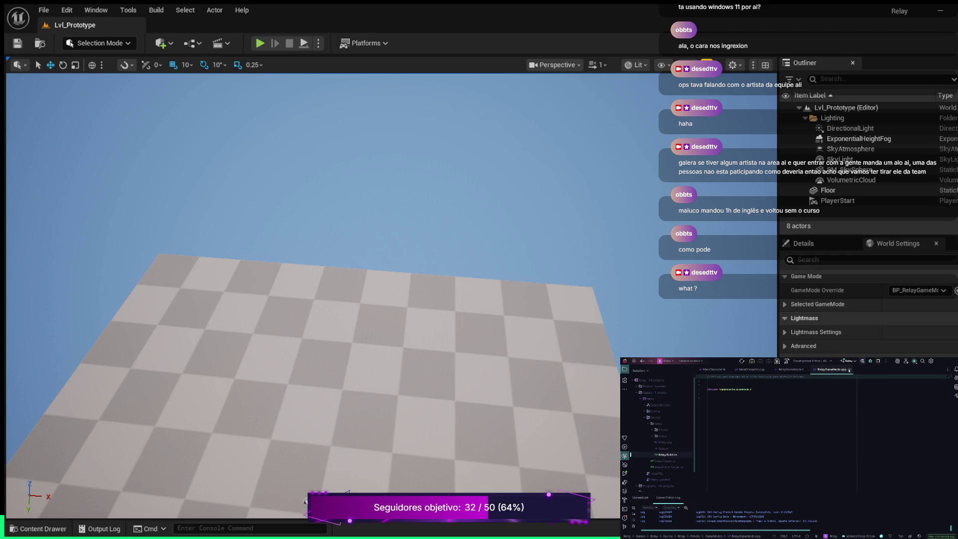
click(849, 370)
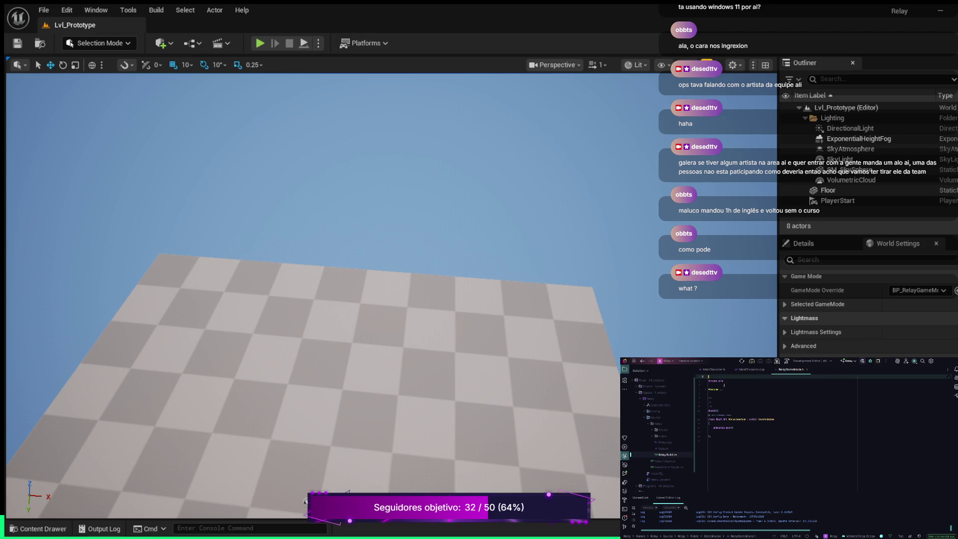
click(713, 382)
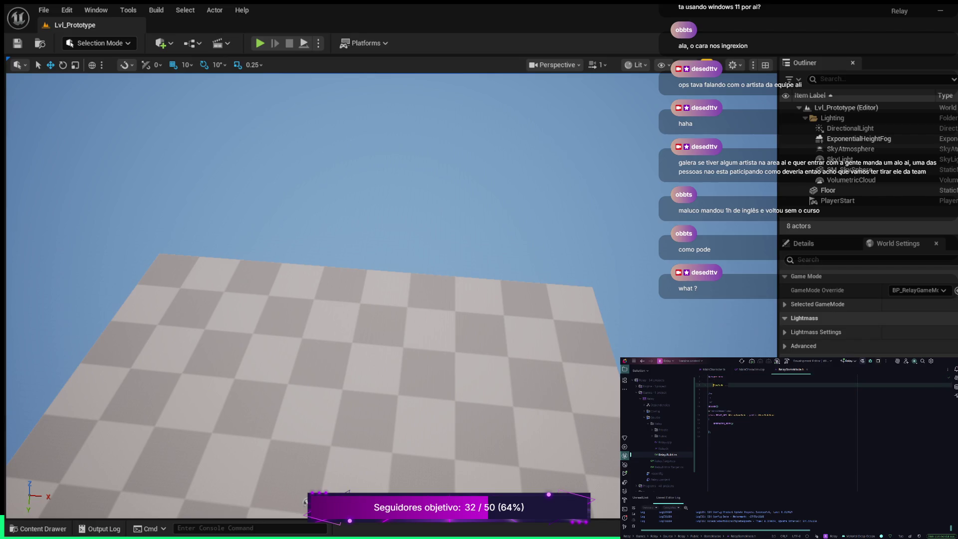
key(Return)
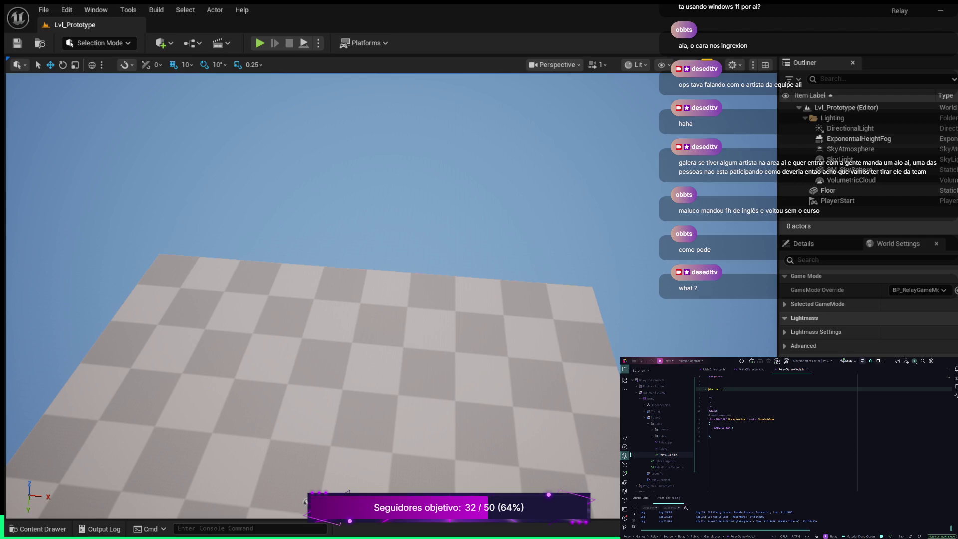
key(BackSpace)
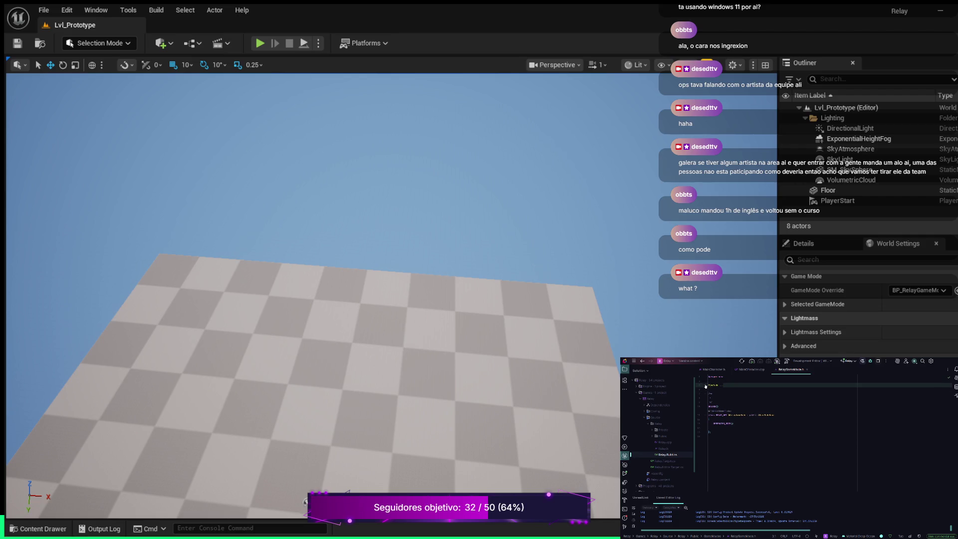
Step: Expand RelayGameMode.h's folded #include block, then close that header
click(706, 385)
click(767, 394)
key(Up)
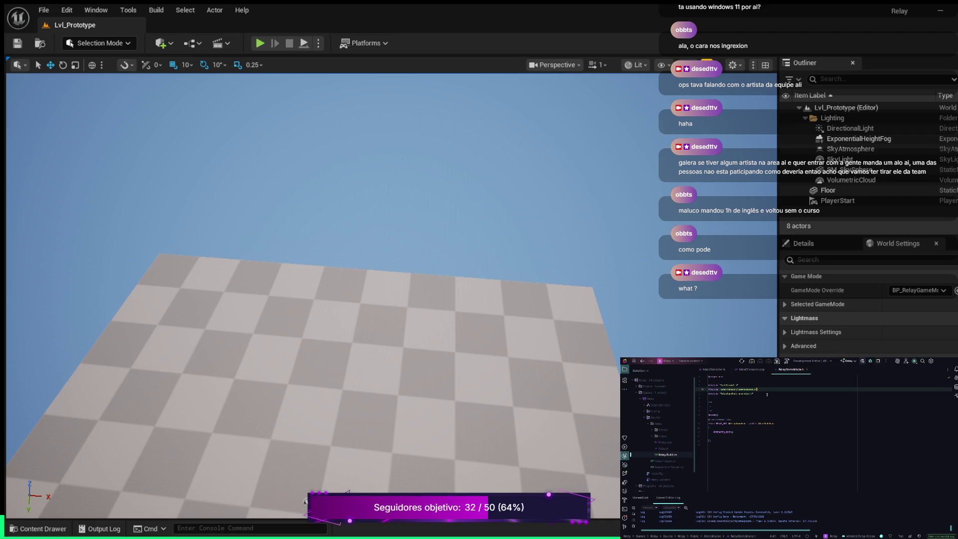
click(807, 369)
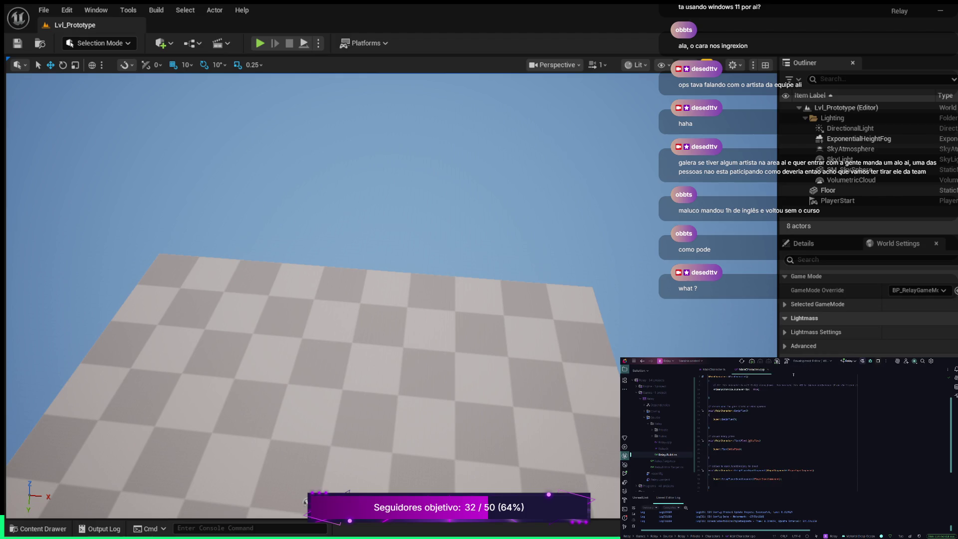
Step: In MainCharacter.h, delete the copyright comment line at the top of the file
click(713, 369)
click(765, 402)
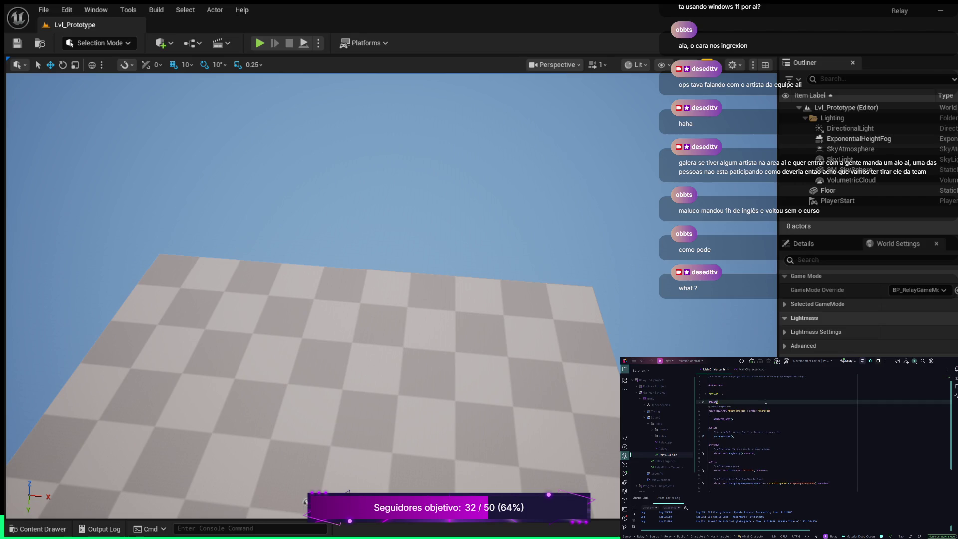
click(715, 376)
key(ctrl+y)
key(ctrl+y)
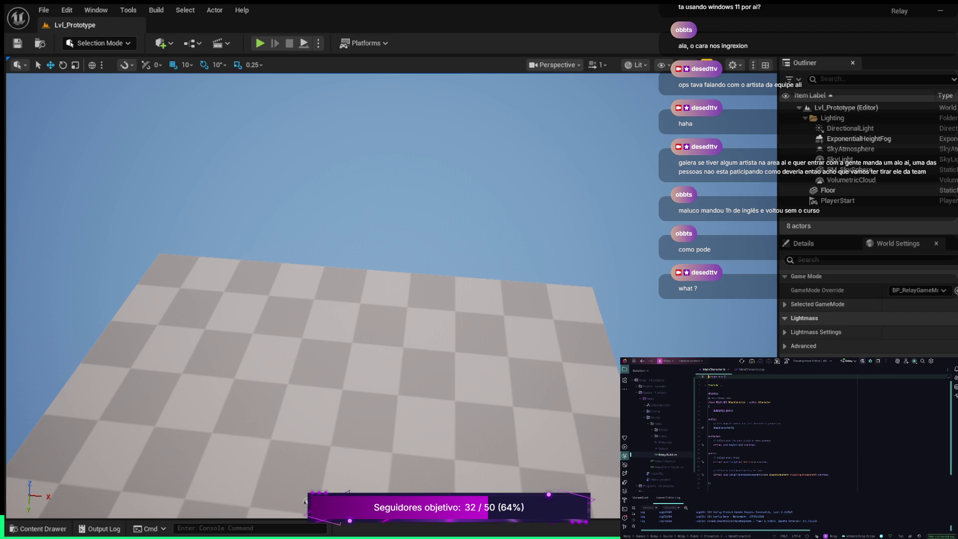
key(Down)
key(Down)
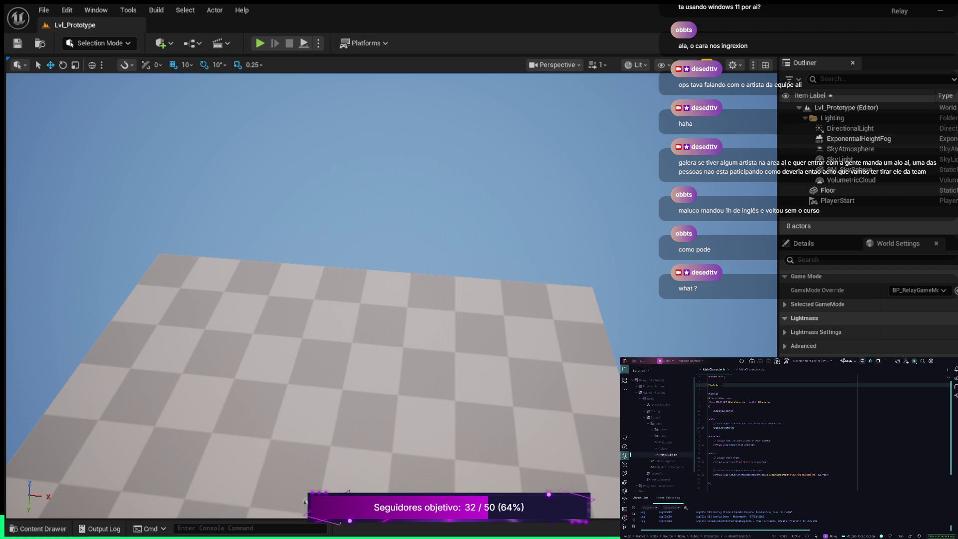
Step: Expand the folded includes and start an empty #include line after the second include
click(707, 385)
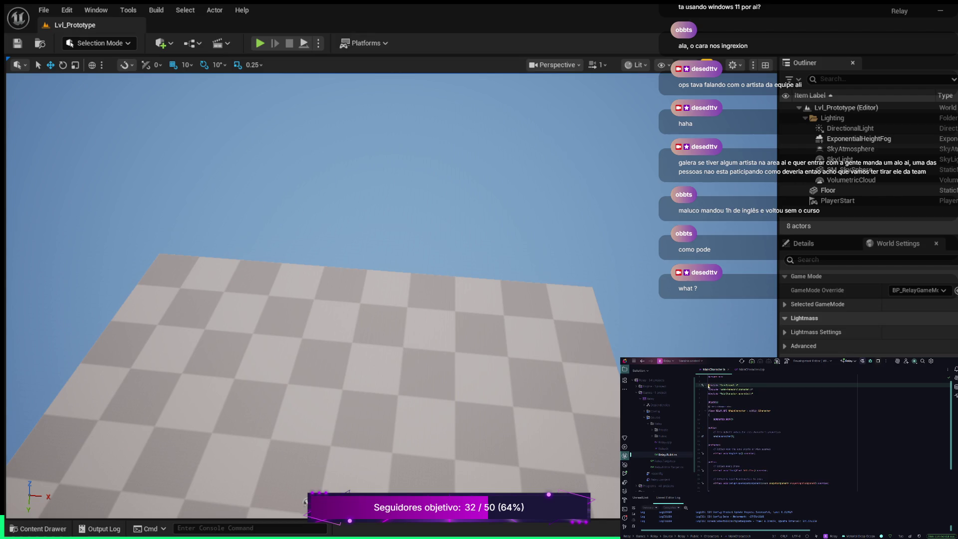
click(759, 389)
key(Return)
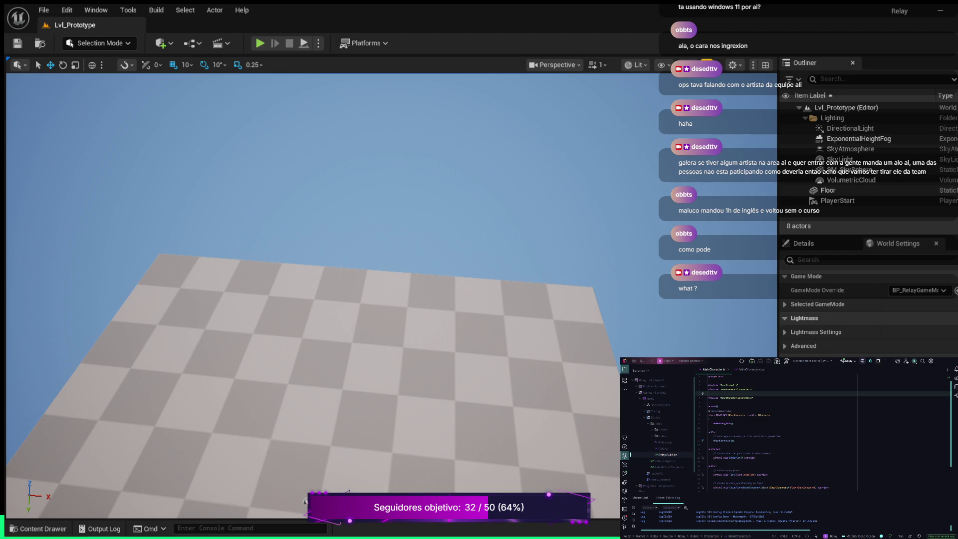
key(ctrl+v)
key(ctrl+z)
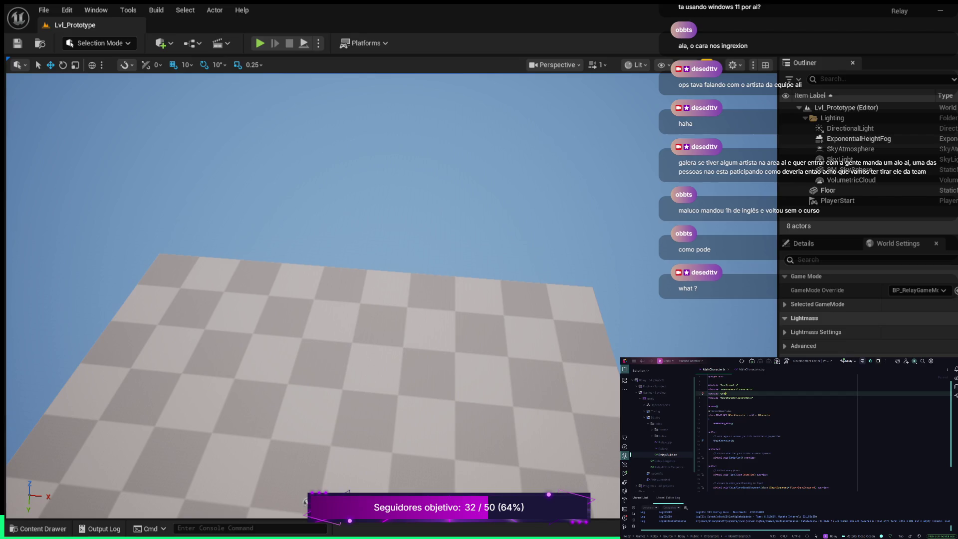
Step: Complete the new #include lines in MainCharacter.h, ending with #include "InputComponent.h"
key(Return)
key(ctrl+v)
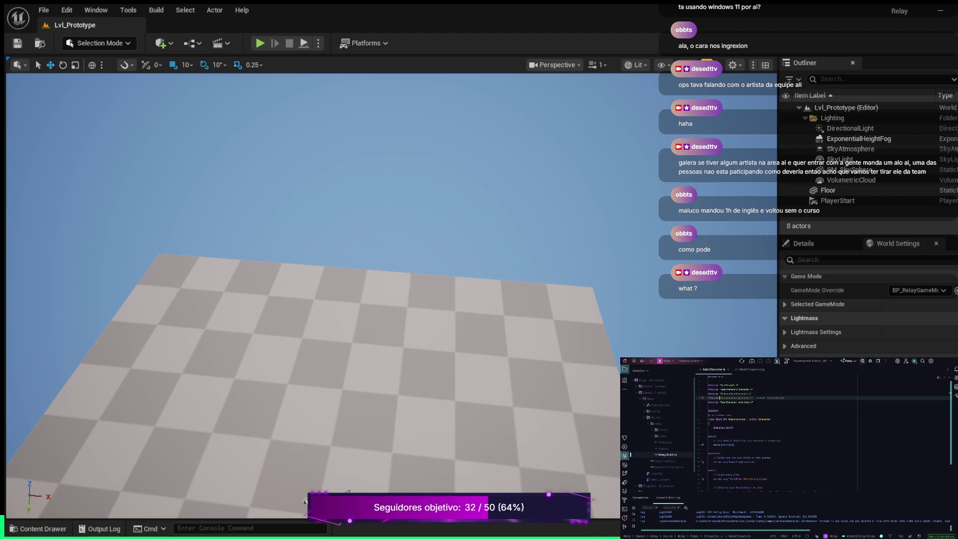
key(BackSpace)
key(Return)
key(Return)
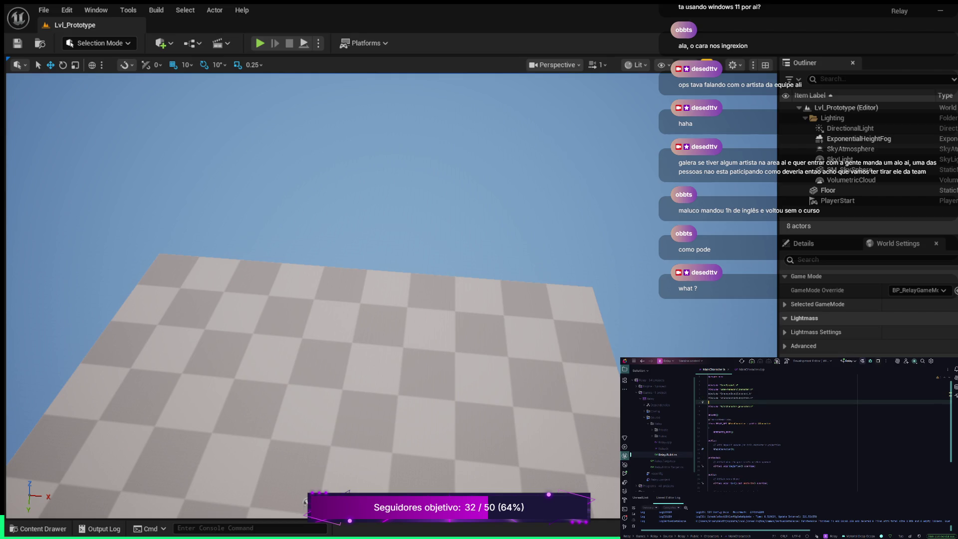
text(#include ")
key(BackSpace)
key(BackSpace)
key(BackSpace)
text(InputComponent.h)
click(788, 406)
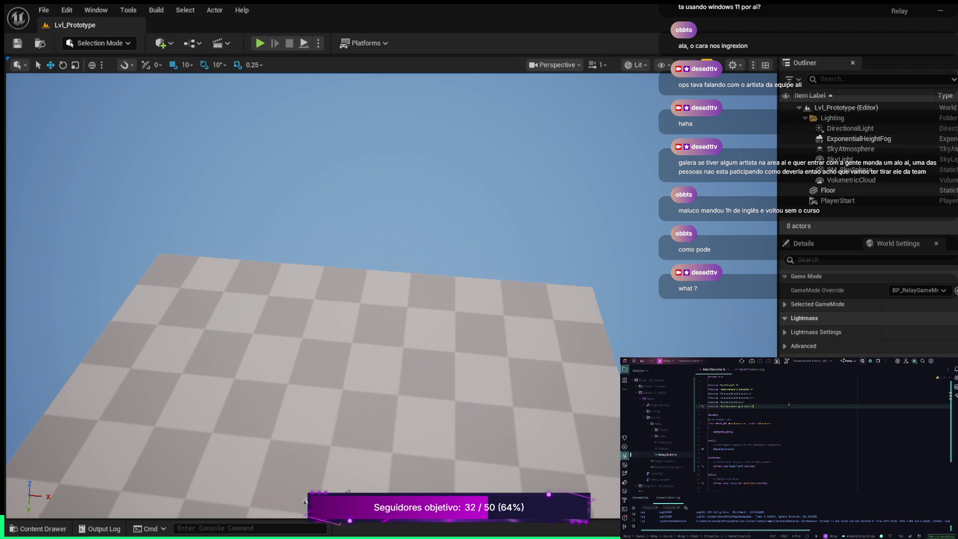
Step: Start a class forward declaration on a new line below the generated.h include
key(Return)
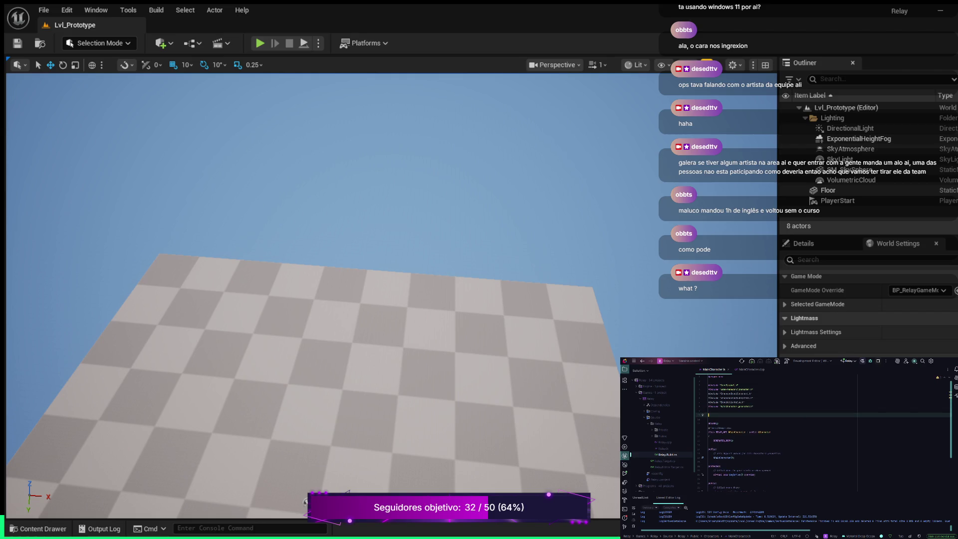
text(class)
text(erent)
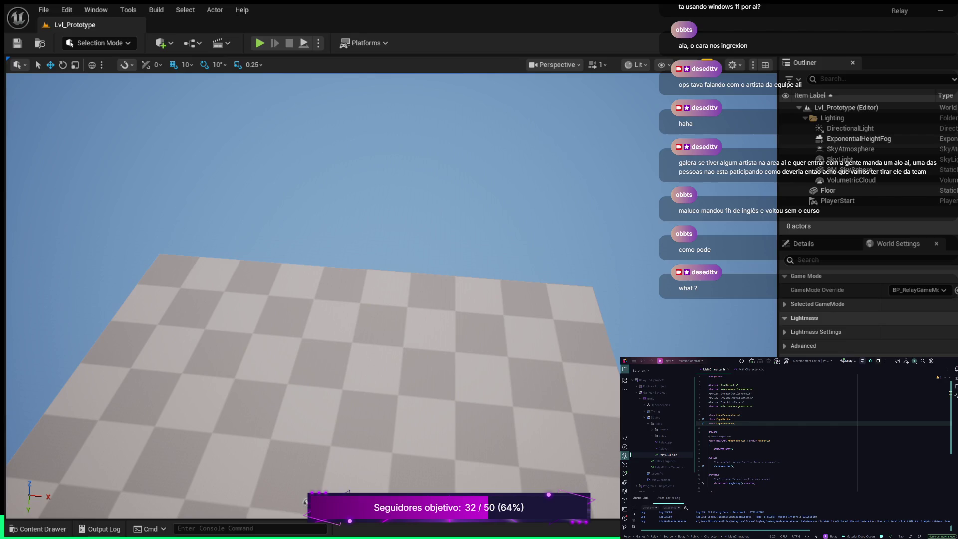
Step: Below BeginPlay() override, add a Category-tagged macro and an input mapping context member declaration
scroll(824, 434, down, 2)
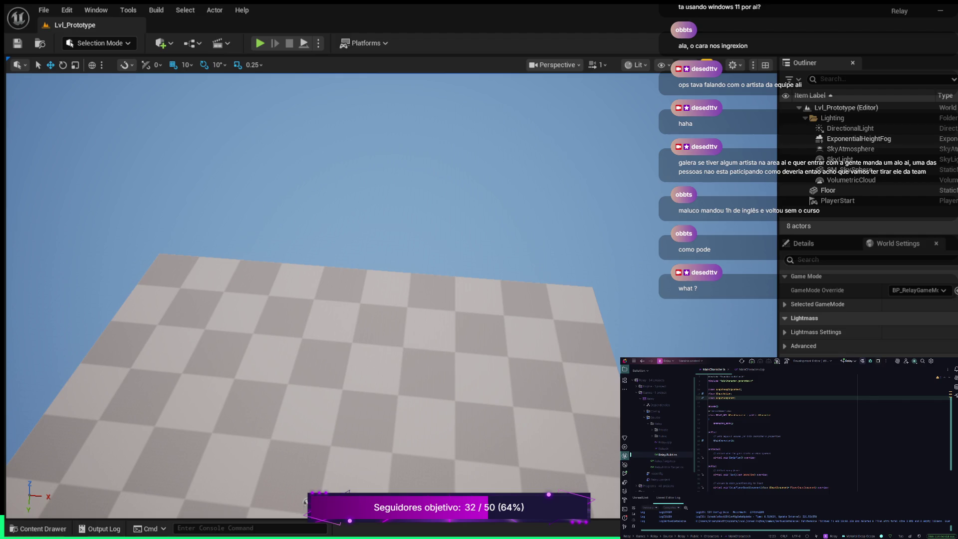
click(814, 455)
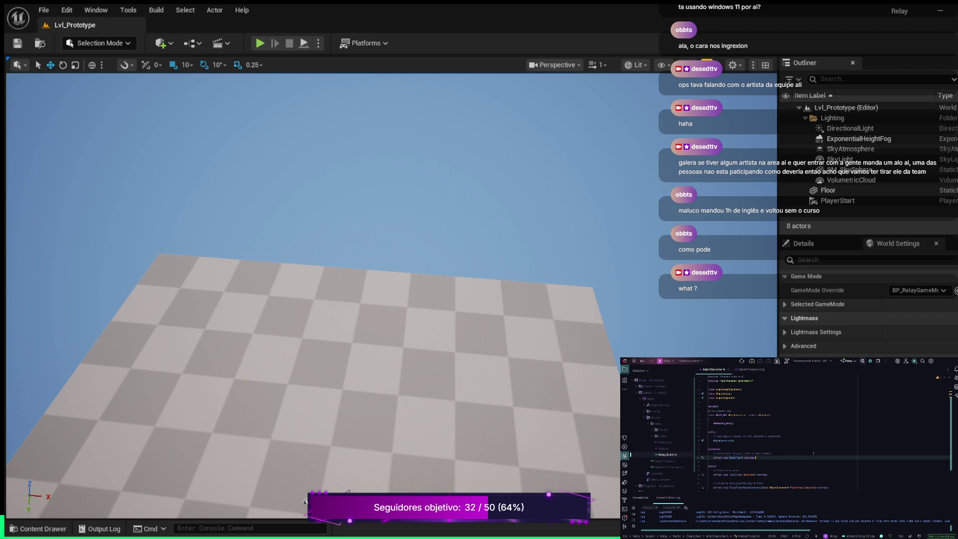
key(Return)
key(Return)
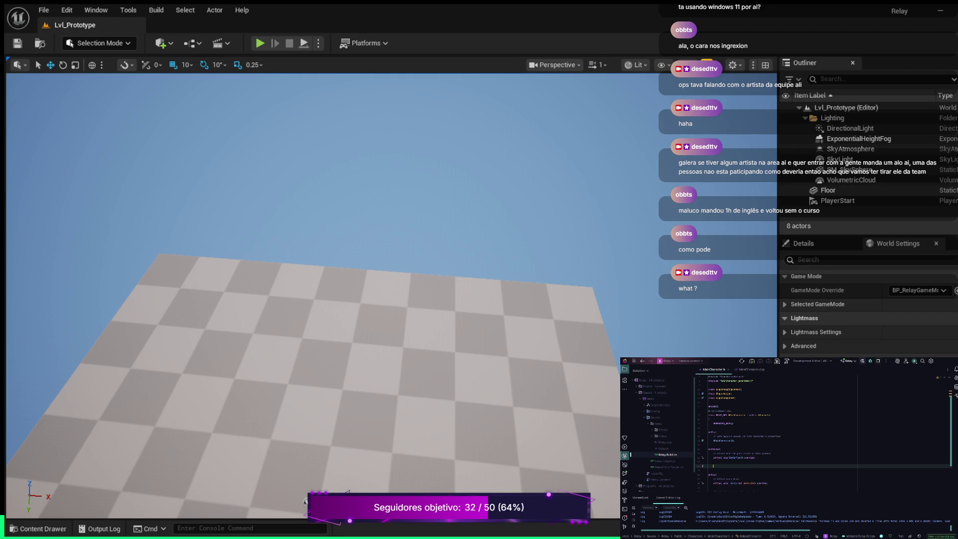
text(UFUNCTION)
text(()
text(Blueprint)
text(,)
text(egory)
text( = Ca)
key(Return)
key(Tab)
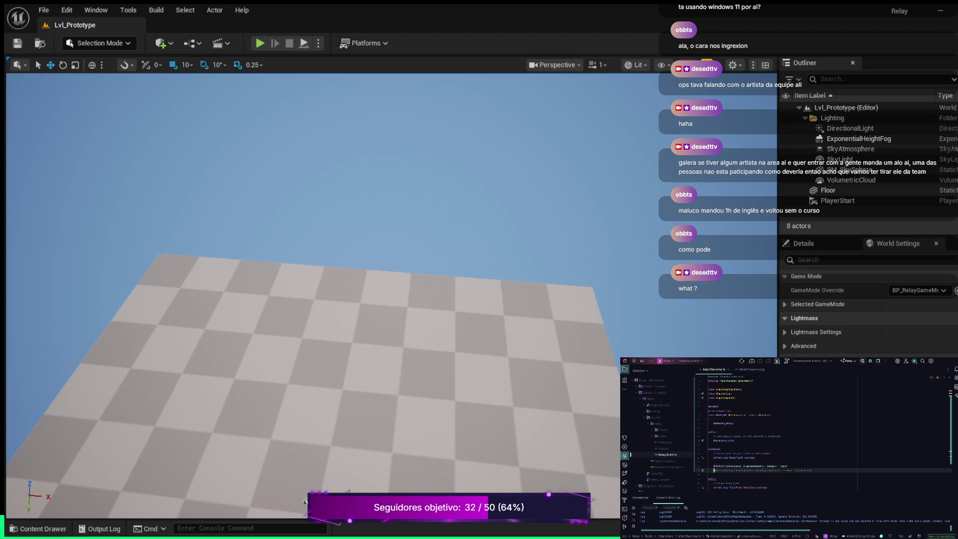
text(UI)
text(<)
text(U)
text(ap)
key(Return)
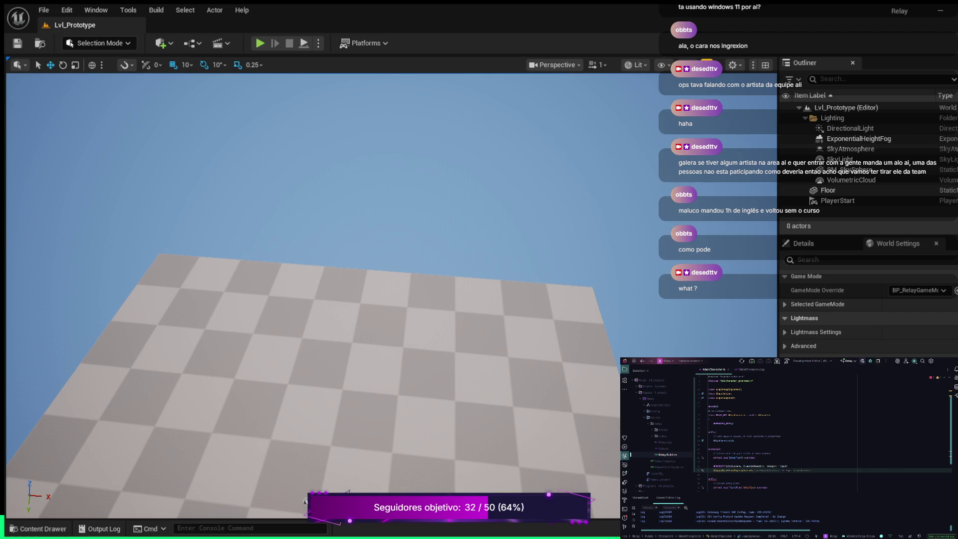
key(Escape)
Step: Rename the DefaultInputMappingContext property to TopDownInputMappingContext
double_click(770, 470)
key(BackSpace)
key(BackSpace)
key(BackSpace)
text(opDown)
key(End)
Step: Add a // comment line above the TopDownInputMappingContext property declaration
key(Up)
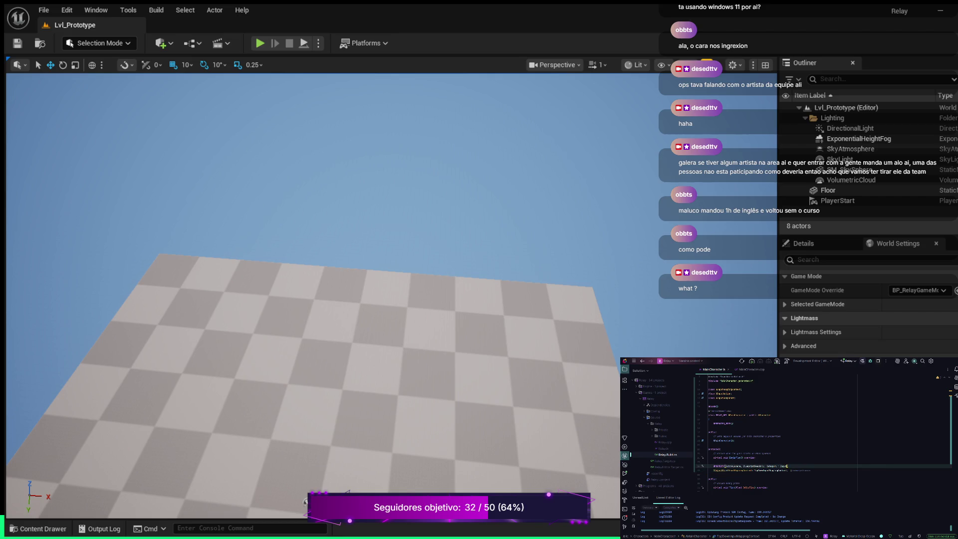
key(Return)
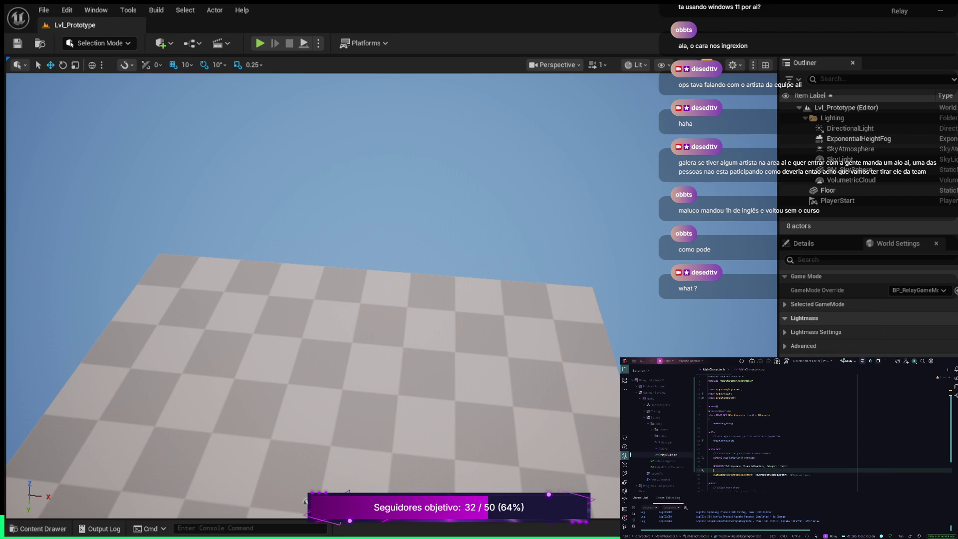
text(//)
click(787, 474)
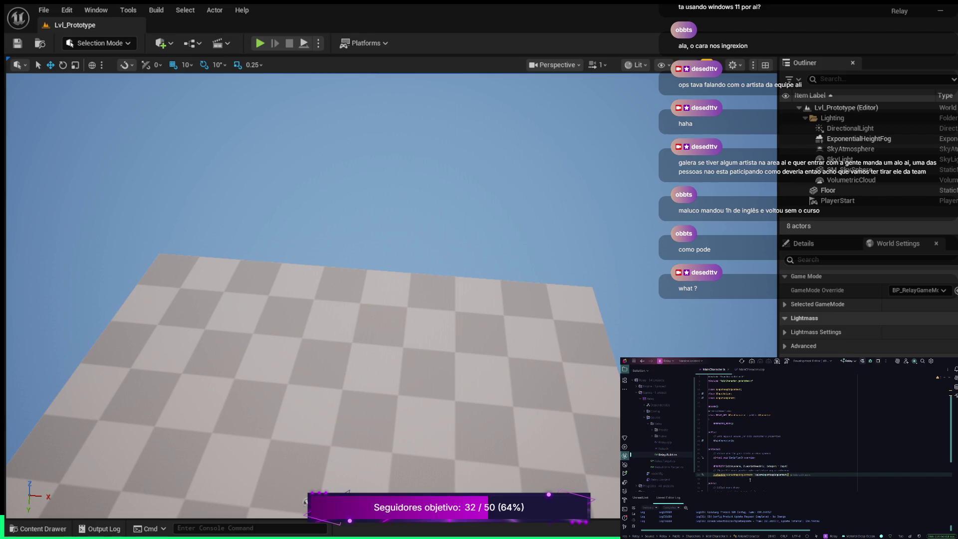
double_click(719, 475)
click(813, 489)
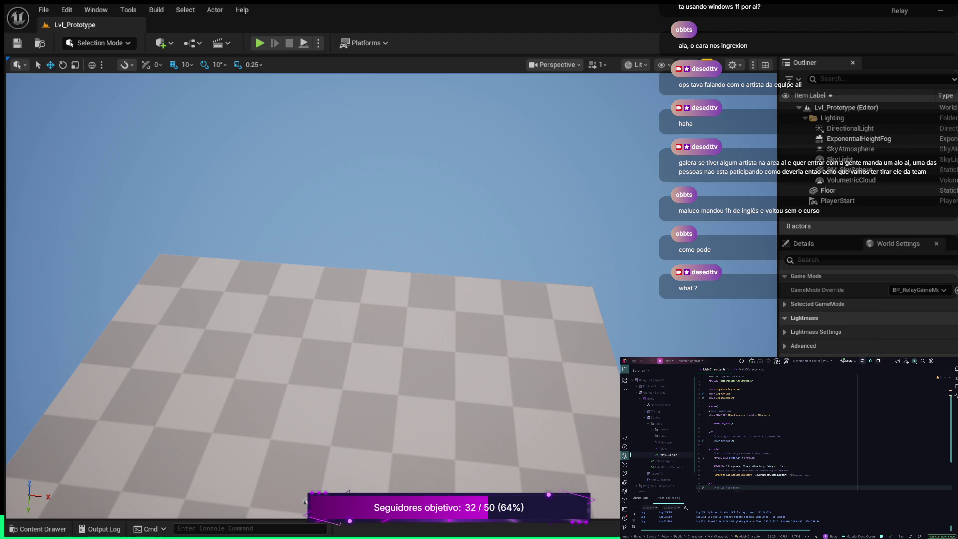
scroll(768, 452, down, 2)
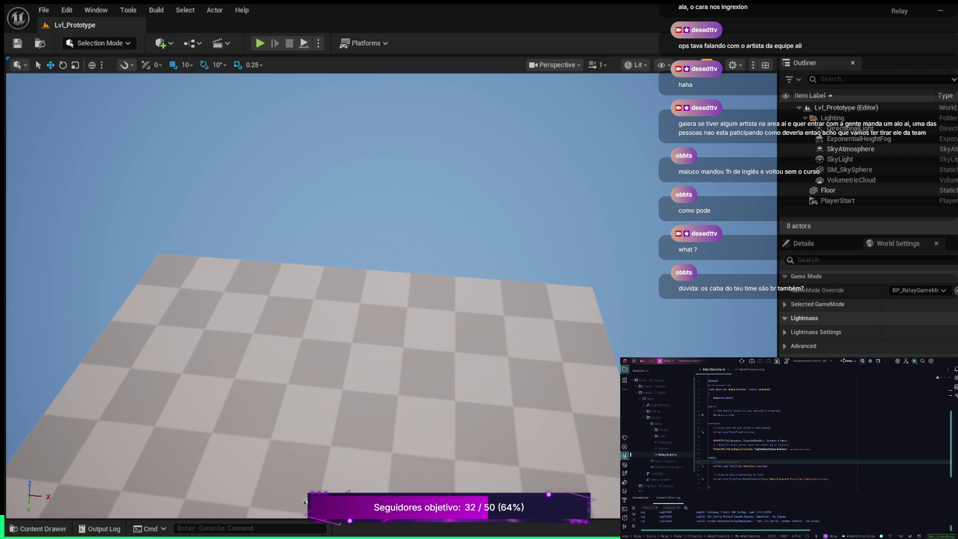
Step: Below TopDownInputMappingContext, add an Input-category UPROPERTY declaring a TObjectPtr<UInputAction> action property
click(816, 445)
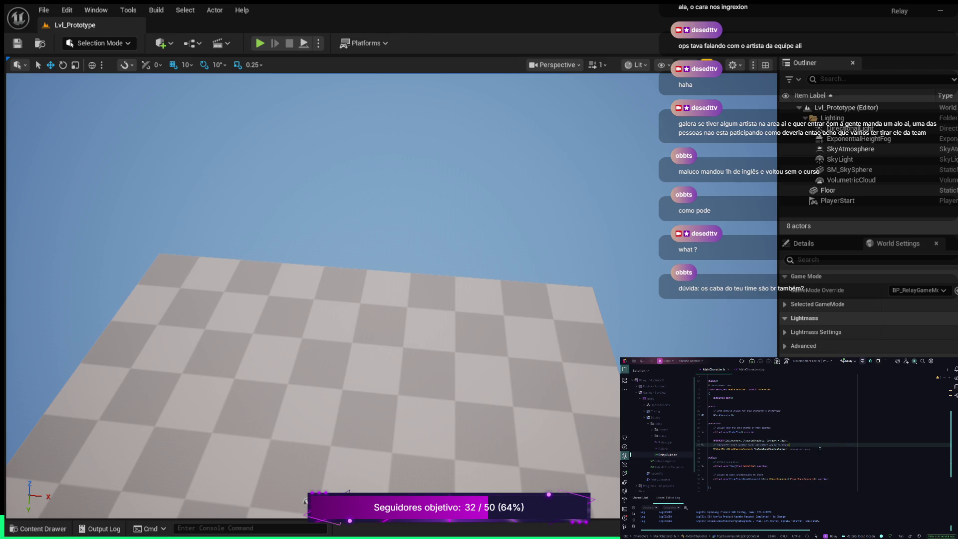
click(817, 450)
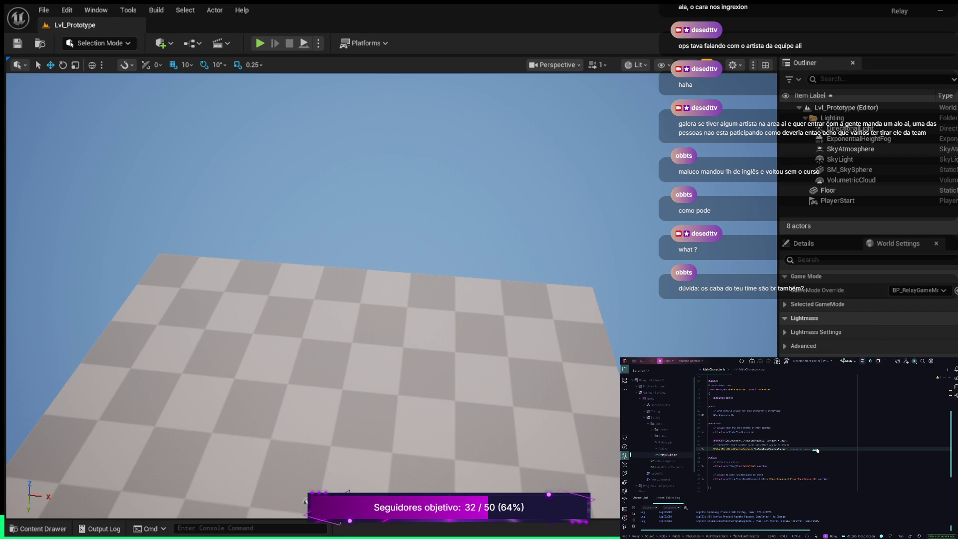
key(Return)
key(ctrl+v)
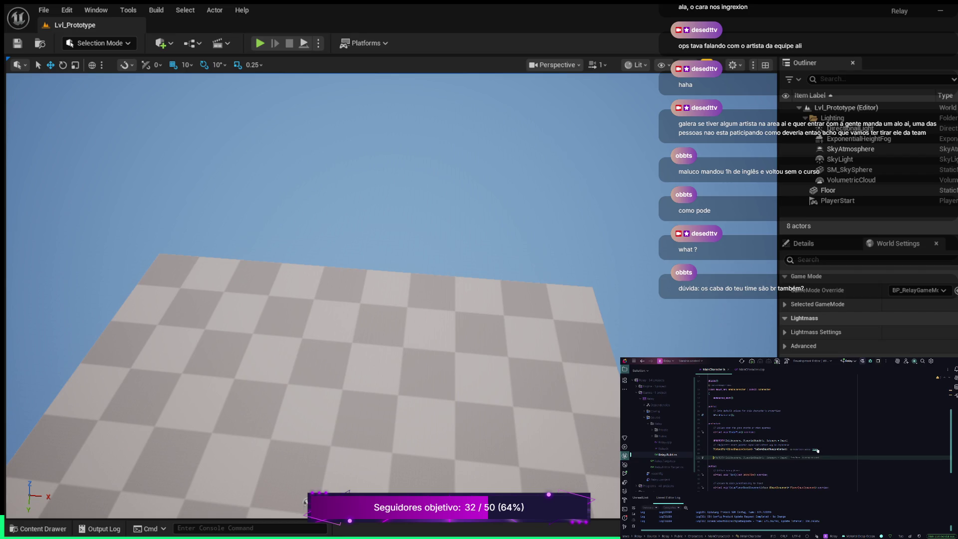
key(ctrl+z)
key(Return)
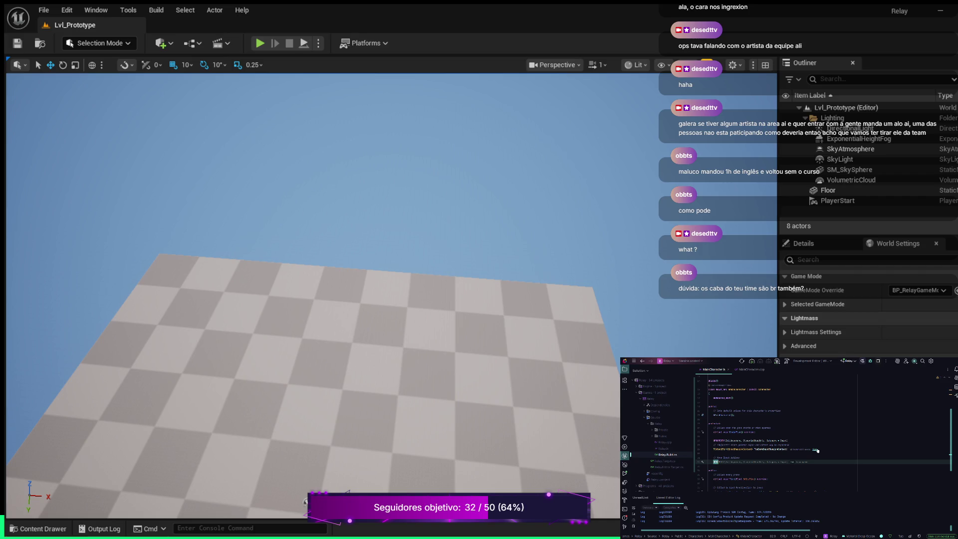
key(Tab)
key(Return)
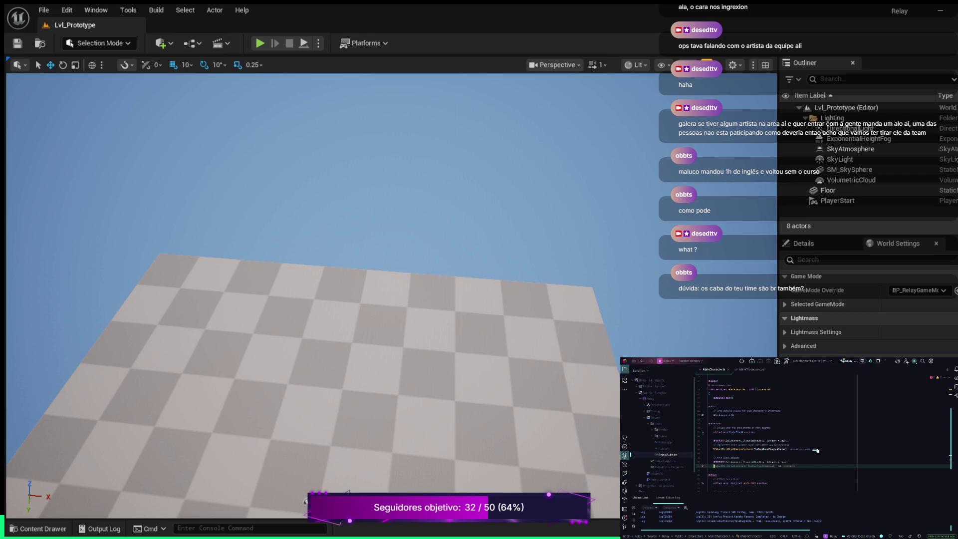
text(TObjectPtr)
text(UInput)
key(Tab)
text(Jum)
key(Tab)
text(;)
Step: Add a JumpAction TObjectPtr<UInputAction> declaration below FireAction, with a blank line above it
drag(758, 466, 712, 461)
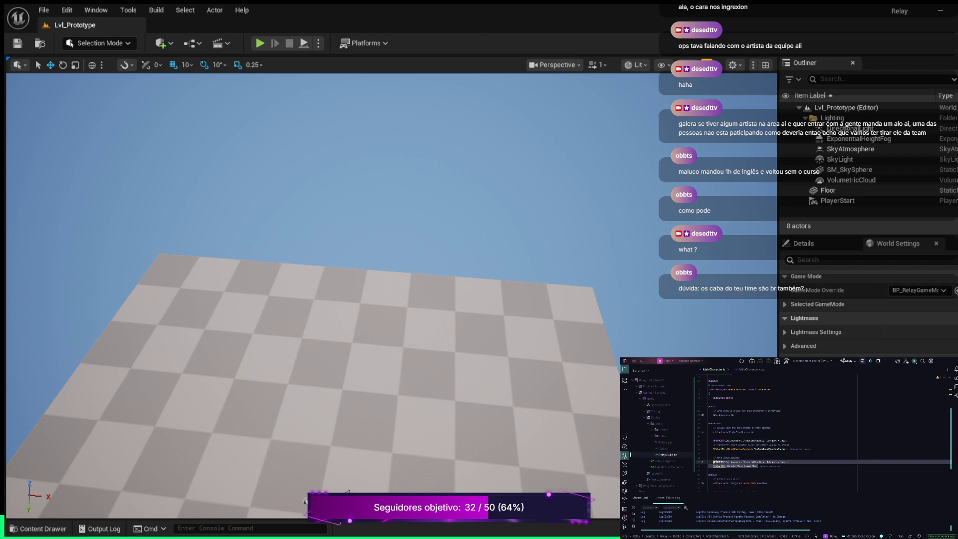
click(759, 466)
key(Return)
key(Return)
key(Tab)
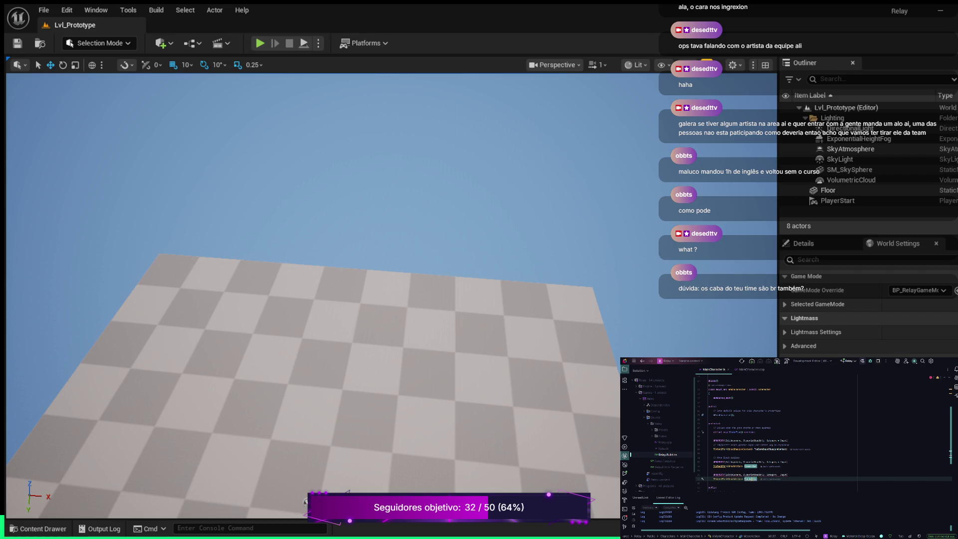
key(BackSpace)
key(BackSpace)
key(BackSpace)
text(Jump)
click(713, 469)
key(Return)
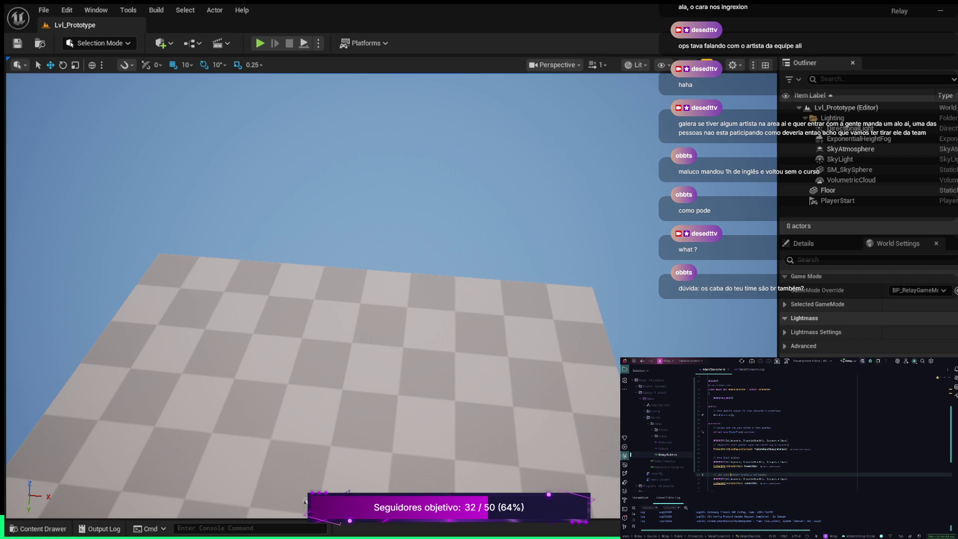
Step: Place the caret on the JumpAction line where the next input-action entry goes
click(731, 479)
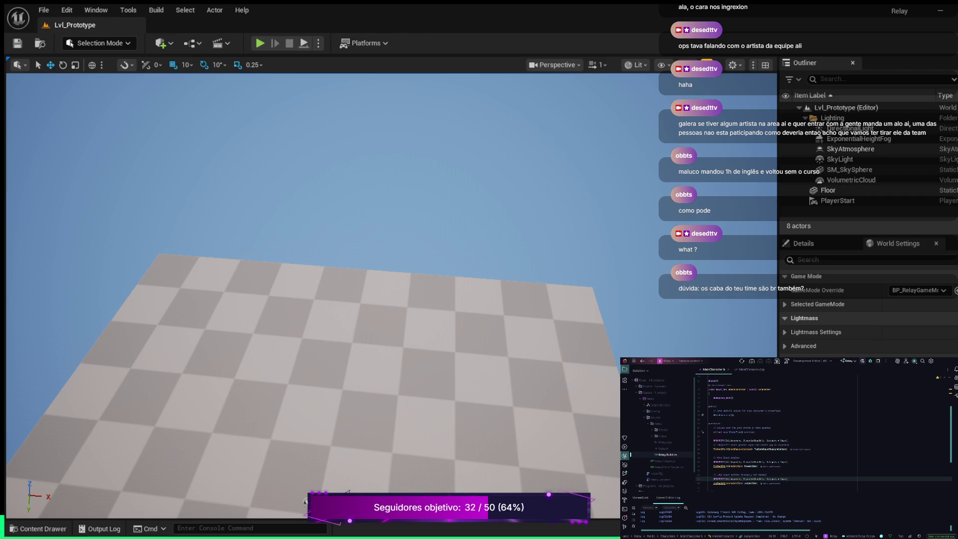
Step: After line 44 of MainCharacter.h, declare void Move(const FInputActionValue& Value);
scroll(823, 431, down, 4)
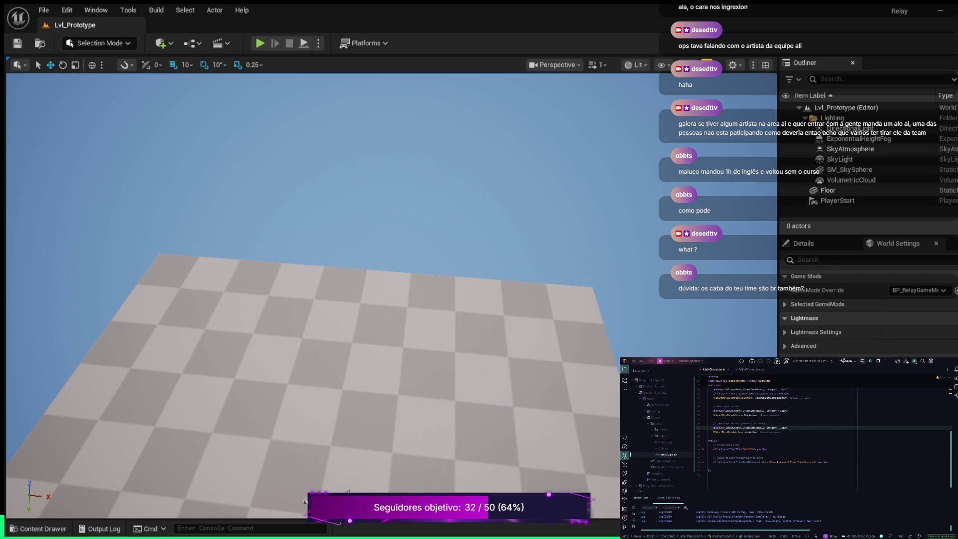
click(844, 462)
key(Return)
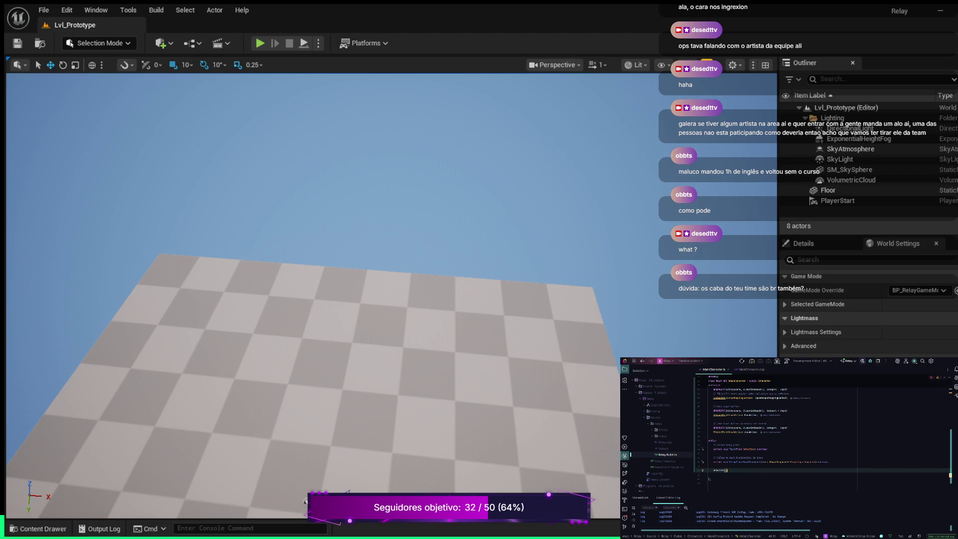
key(Tab)
key(Return)
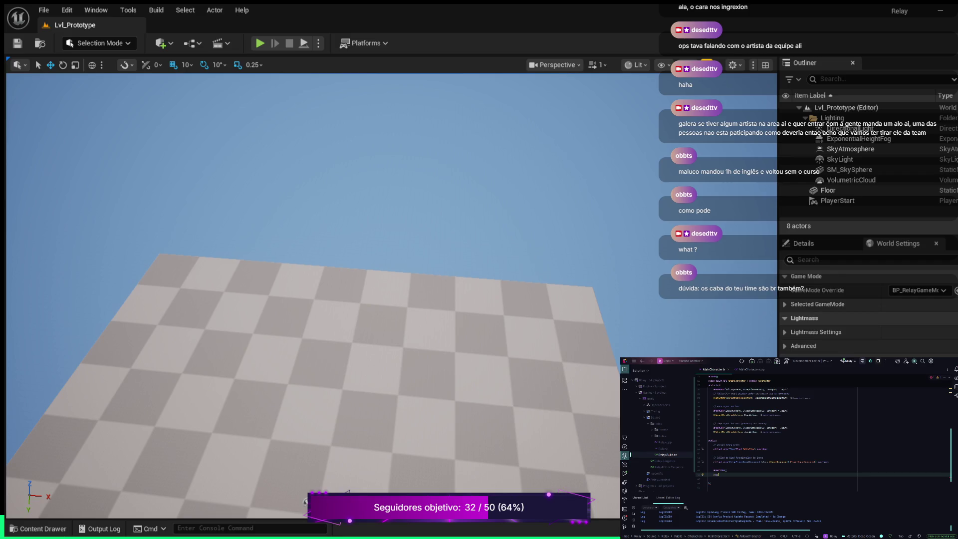
text(()
text(FInputAct)
text(Value& Value)
Step: Generate an empty Move definition in MainCharacter.cpp with Alt+Enter, then return to MainCharacter.h
double_click(760, 474)
double_click(721, 474)
key(alt+Return)
key(Return)
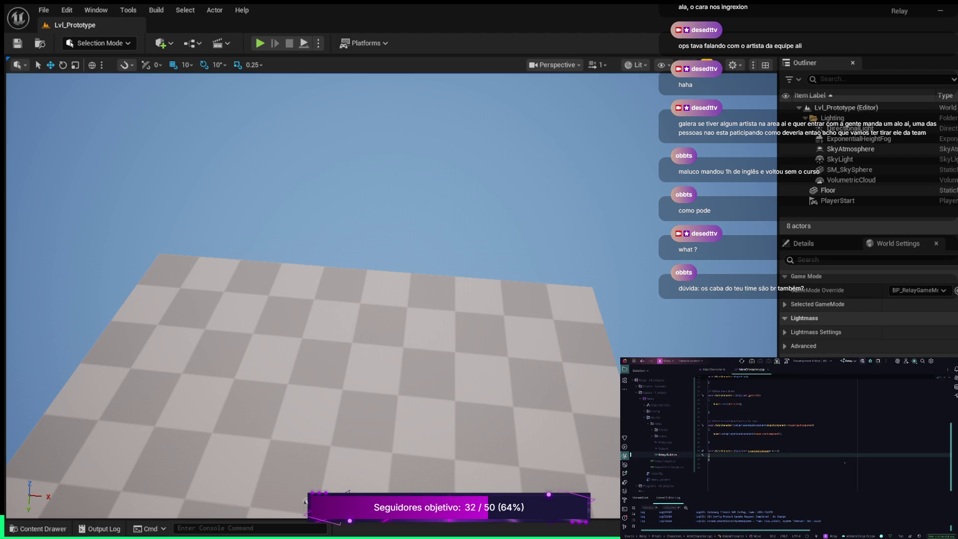
key(Return)
key(ctrl+Tab)
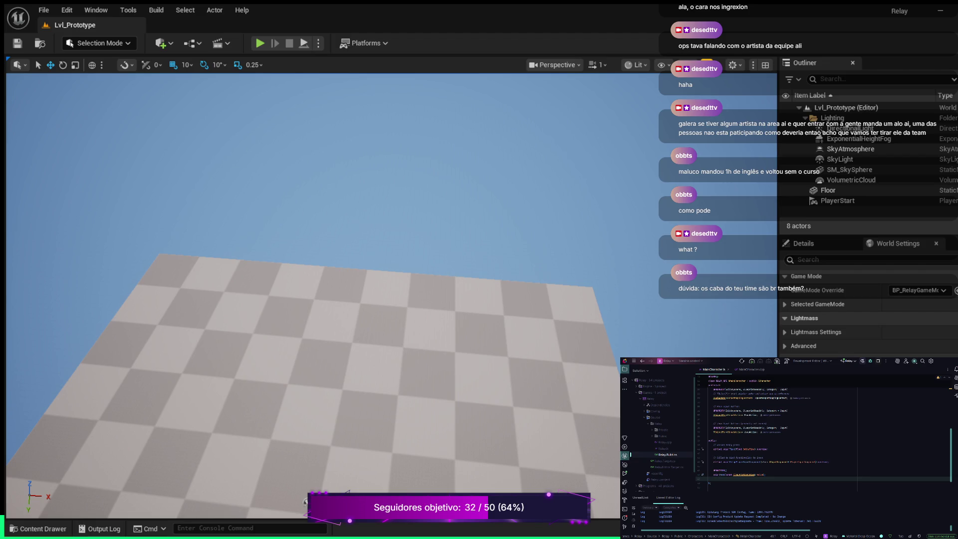
click(822, 436)
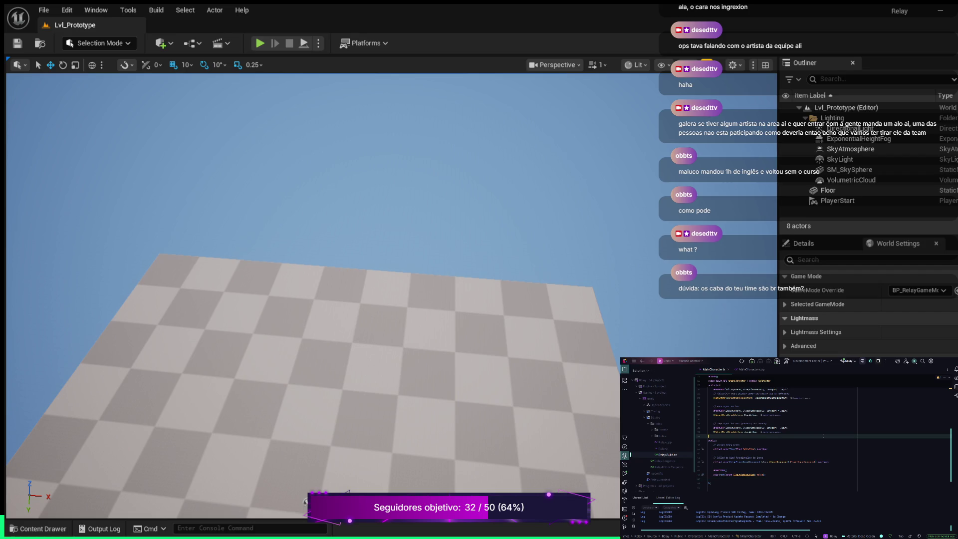
Step: In the Move definition, declare MovementValue as Value.Get<FVector2D>() below the comment
key(alt+Return)
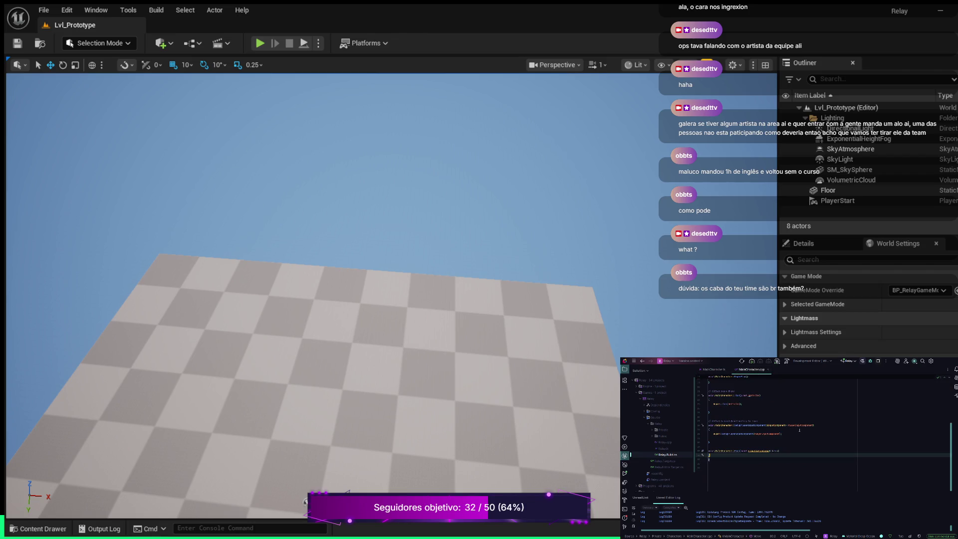
key(Return)
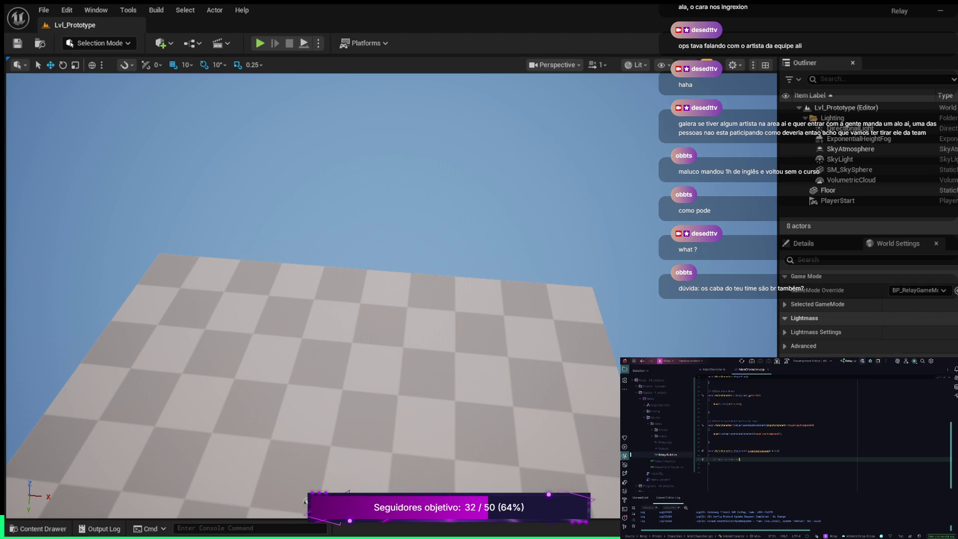
key(Return)
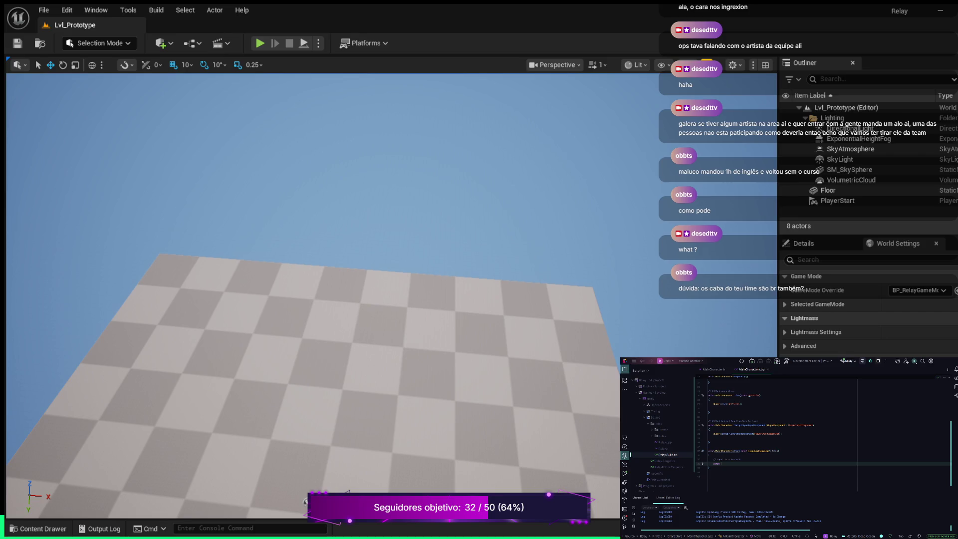
text(cto)
text(r2D)
text(M)
text(ent)
key(Return)
text(= Va)
key(Return)
text(FVector2D)
Step: Below the vector line, add an if (Controller) check with an empty braced body
click(741, 459)
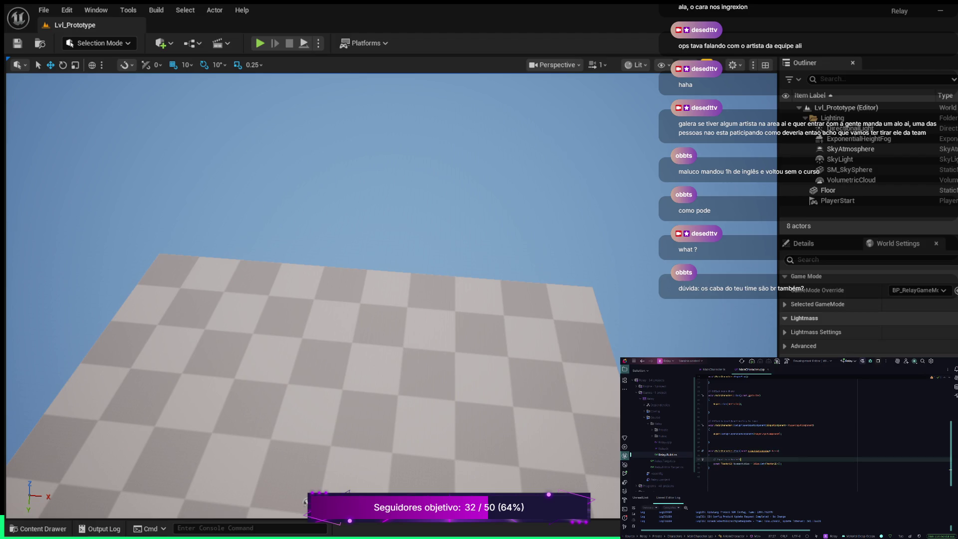
click(729, 463)
click(781, 463)
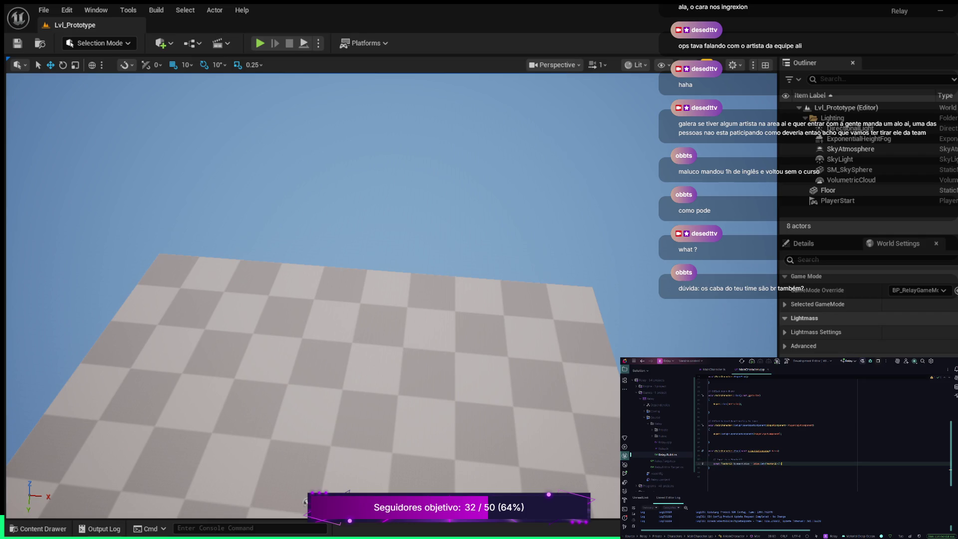
key(Return)
key(Return)
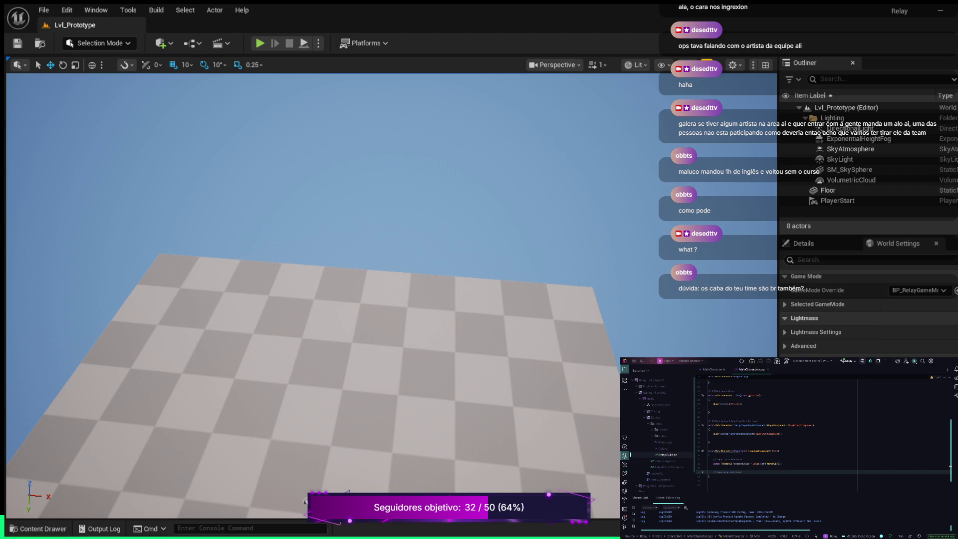
key(Return)
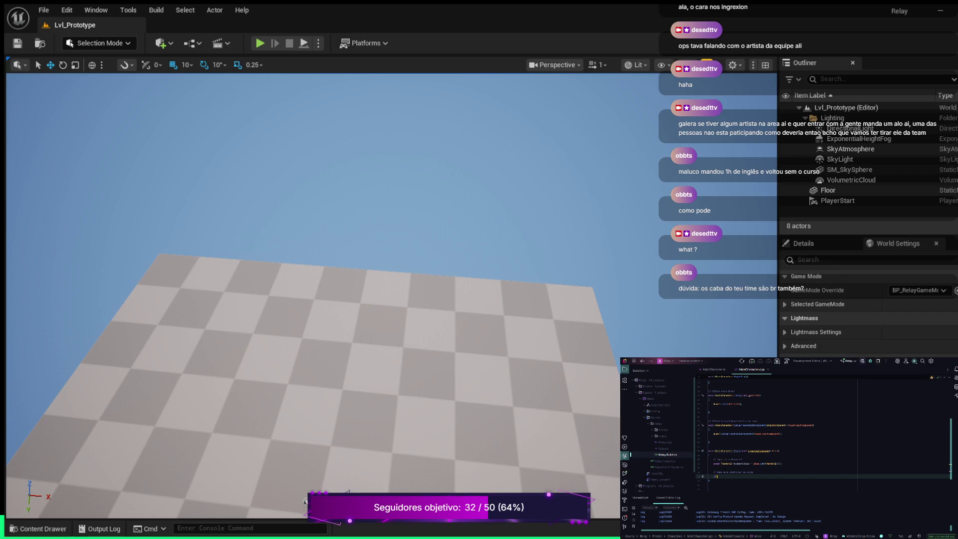
text(ontroller)
text({)
key(Return)
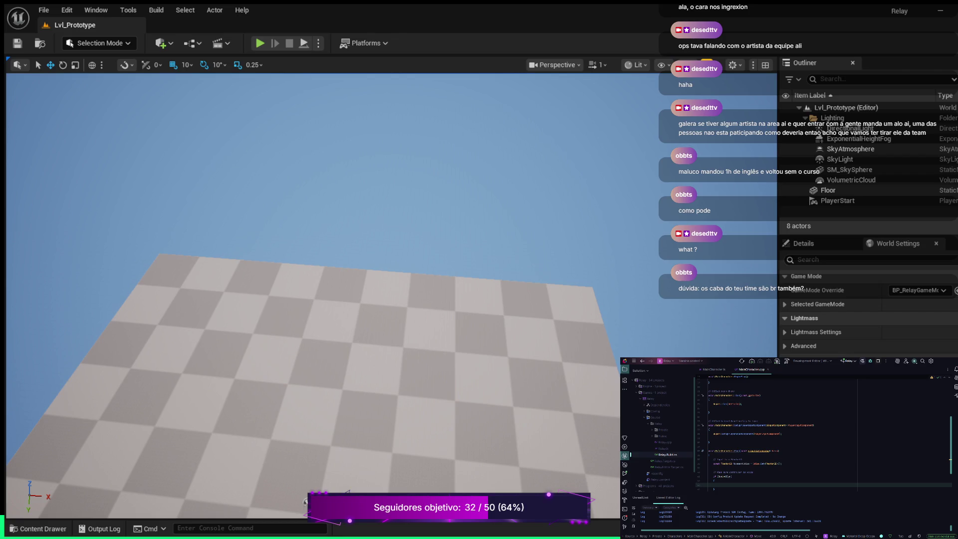
click(738, 481)
key(Down)
Step: Inside the Controller block, declare const FVector Right = GetActorRightVector()
click(713, 480)
click(714, 484)
key(Return)
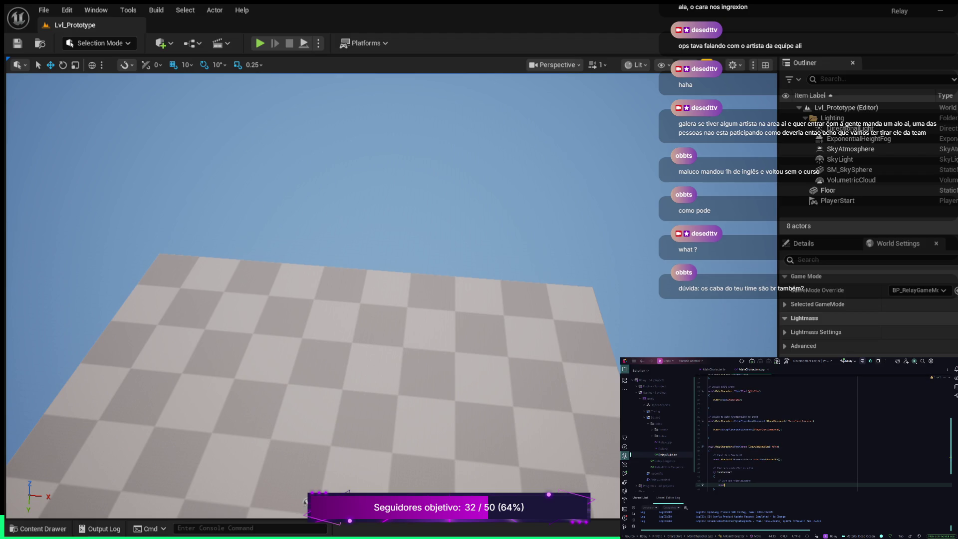
text(FVector)
text(=)
Step: Call AddMovementInput(Right, MovementValue) under the Right declaration
key(Return)
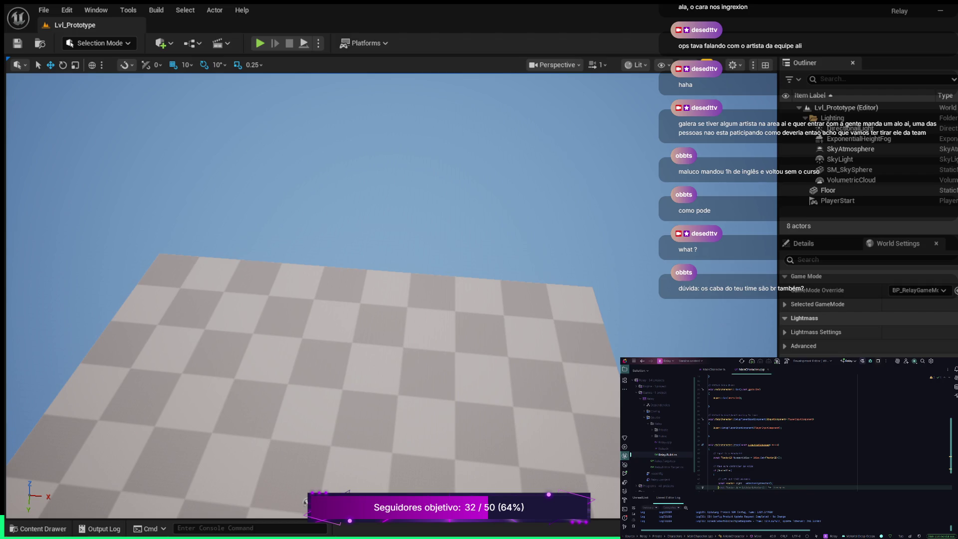
key(Return)
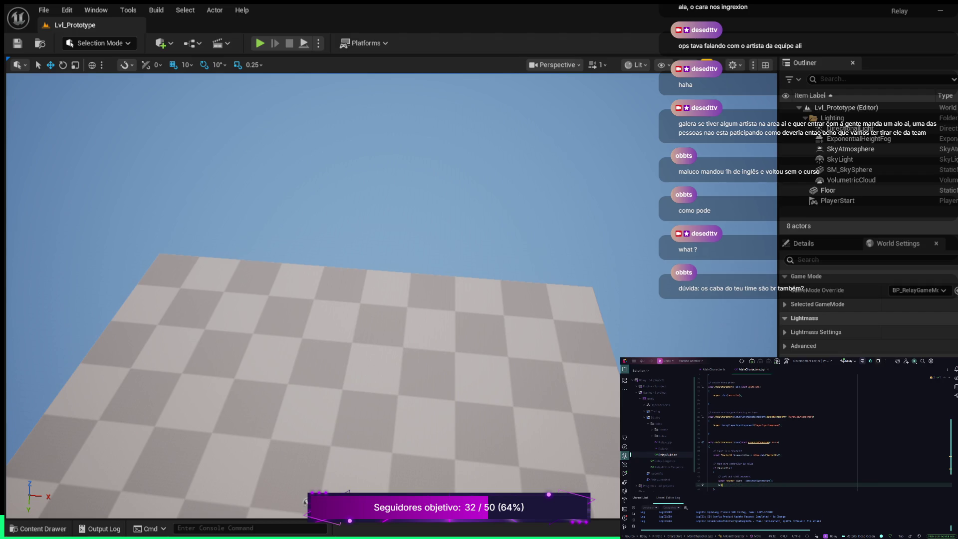
key(Return)
text(Right)
click(736, 442)
text(Movement)
text(Value.X);)
key(Return)
key(Escape)
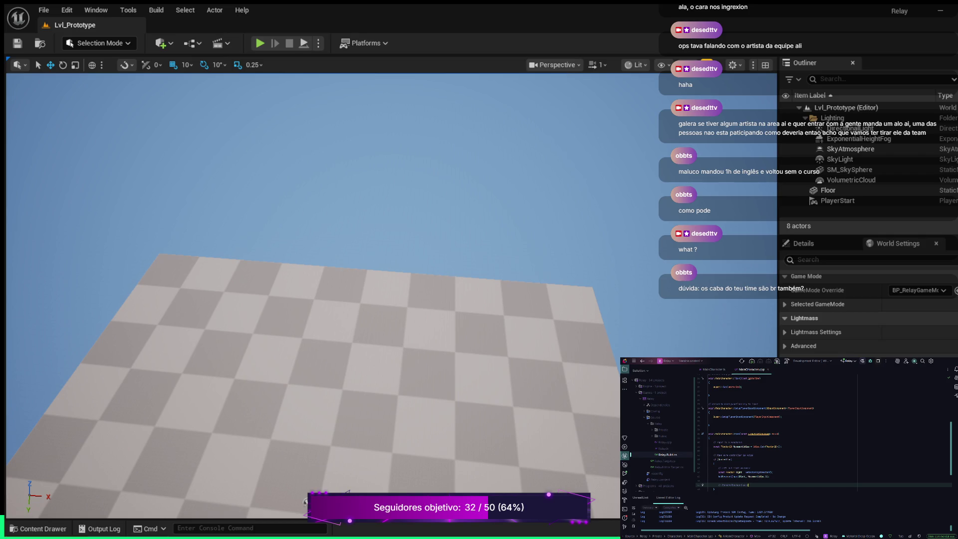
key(Return)
Step: Declare a second FVector direction and add its matching AddMovementInput call beneath the first
key(Tab)
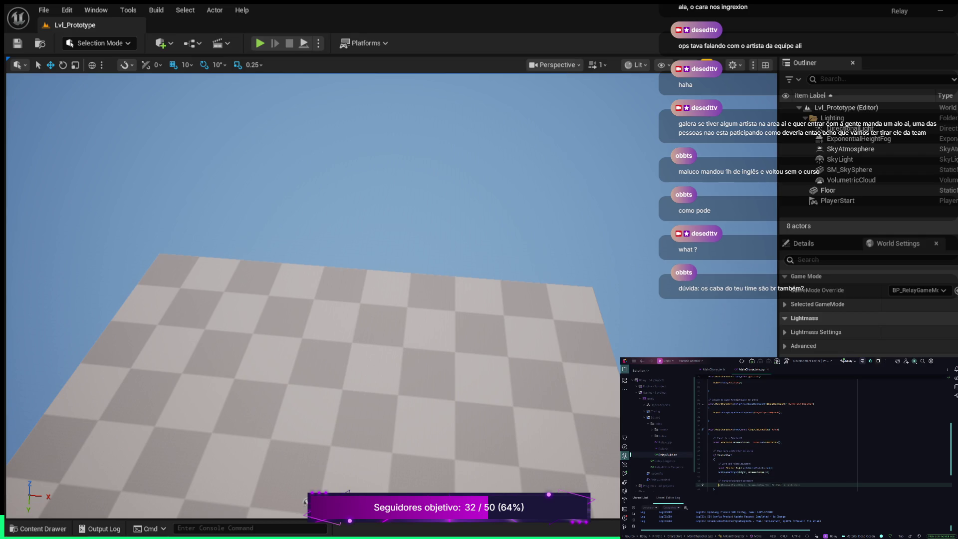
key(Escape)
text(tor R)
key(shift+Left)
key(shift+Left)
key(End)
key(Return)
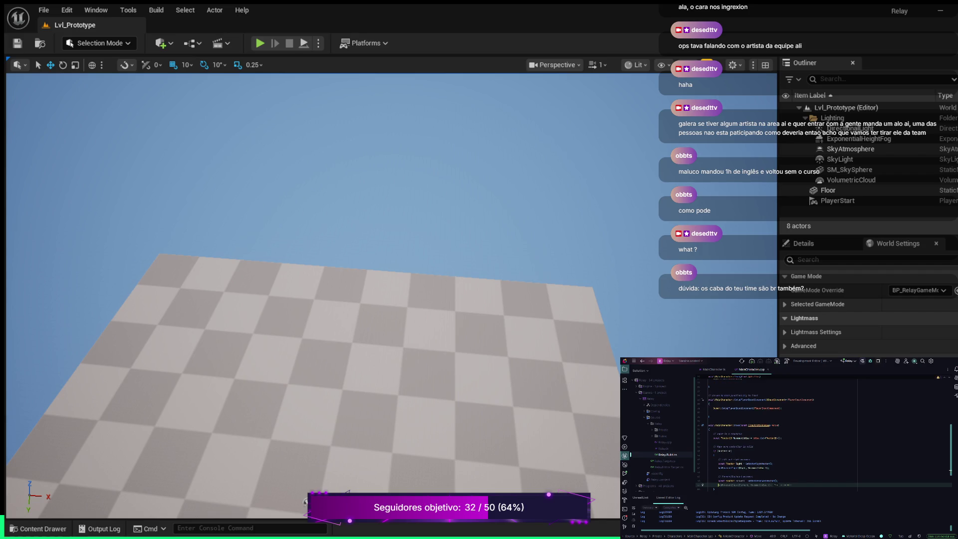
key(Tab)
scroll(798, 434, up, 3)
Step: Under Super::SetupPlayerInputComponent, start if (UEnhancedInputComponent* EnhancedInputComponent = CastChecked<UE...)
click(754, 412)
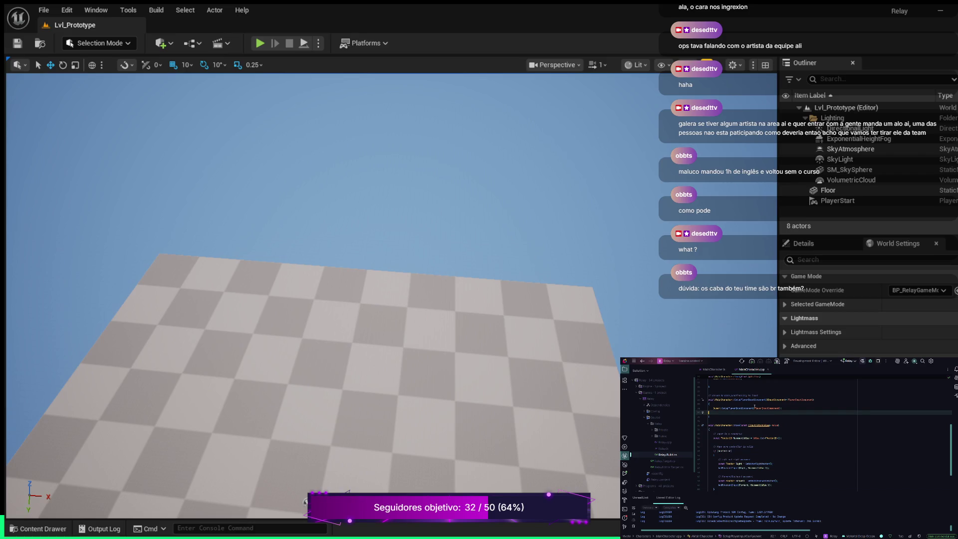
key(Return)
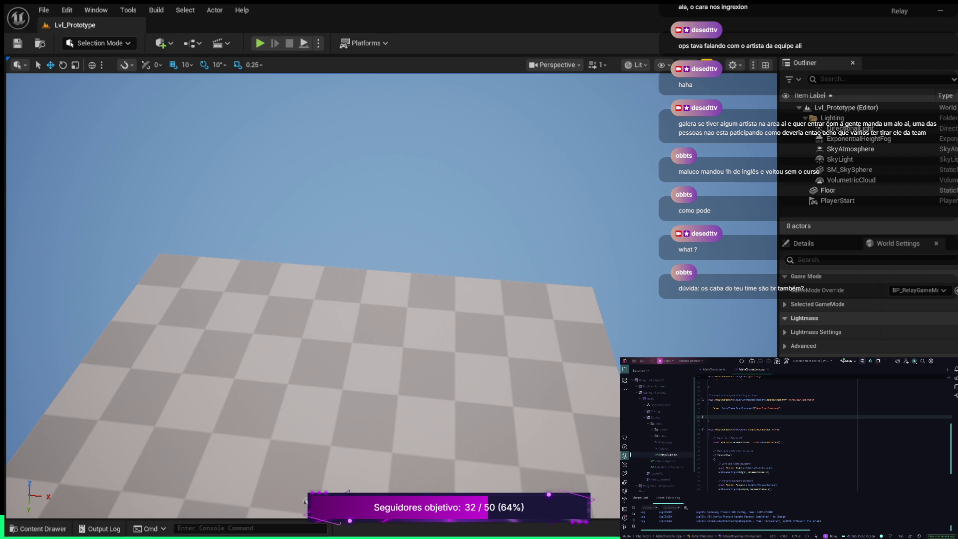
key(Tab)
key(ctrl+z)
text(C)
key(Tab)
key(Tab)
double_click(754, 416)
text(CastChecked)
key(Tab)
key(Tab)
key(Escape)
key(Return)
text(UE)
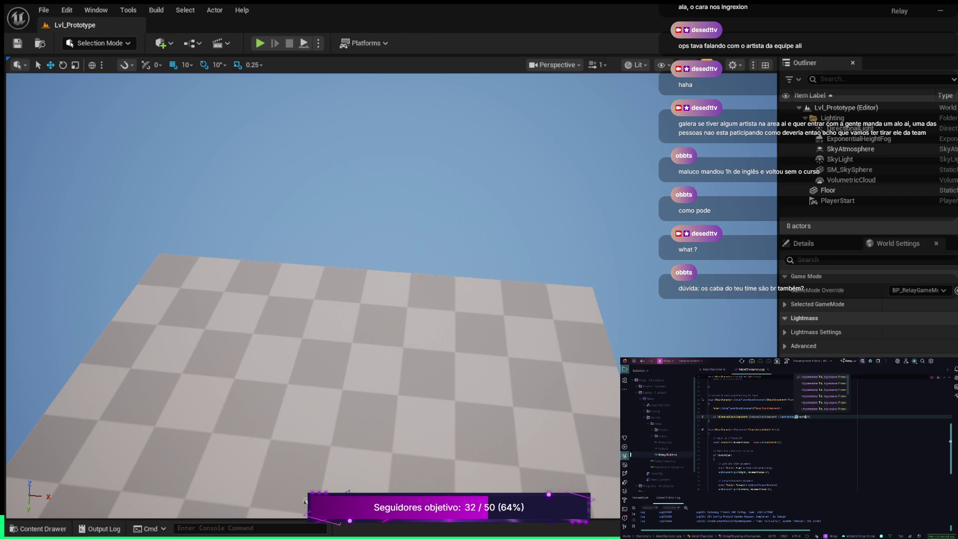